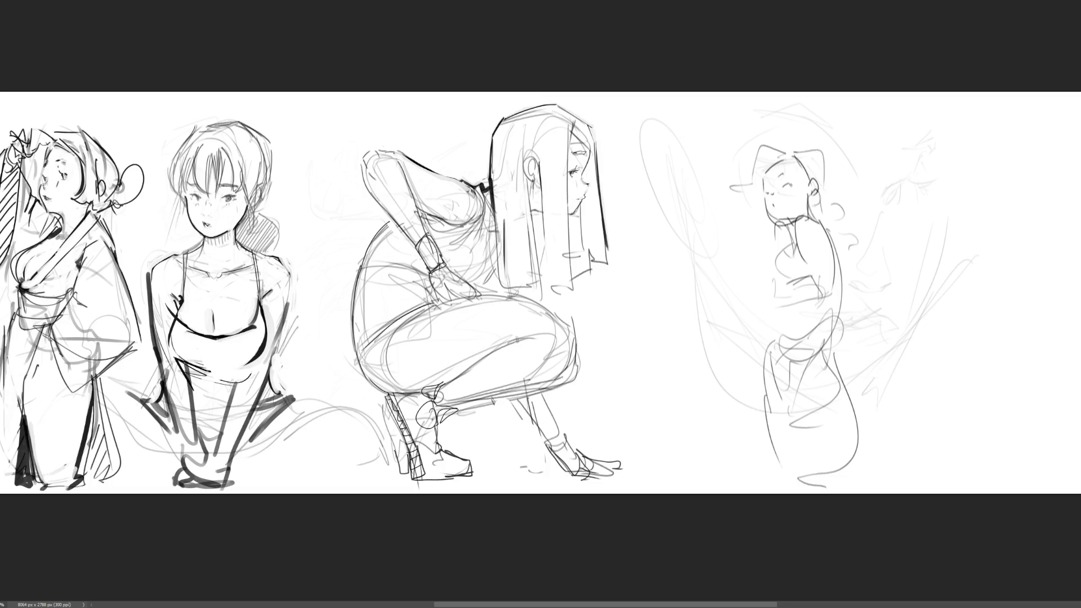
Step: Zoom in and ink a hat with a curled brim and a hair line on the rightmost woman
{"action": "key", "text": "ctrl+plus"}
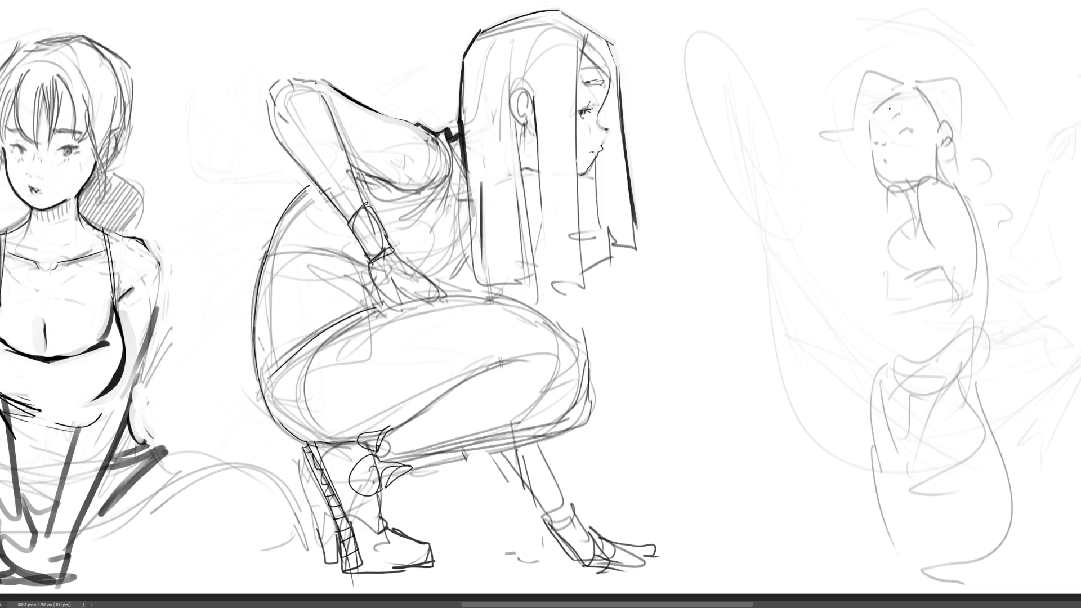
{"action": "mouse_move", "coordinate": [891, 72]}
{"action": "left_mouse_down"}
{"action": "mouse_move", "coordinate": [932, 58]}
{"action": "mouse_move", "coordinate": [948, 127]}
{"action": "left_mouse_up"}
{"action": "left_click_drag", "start_coordinate": [932, 58], "coordinate": [941, 144]}
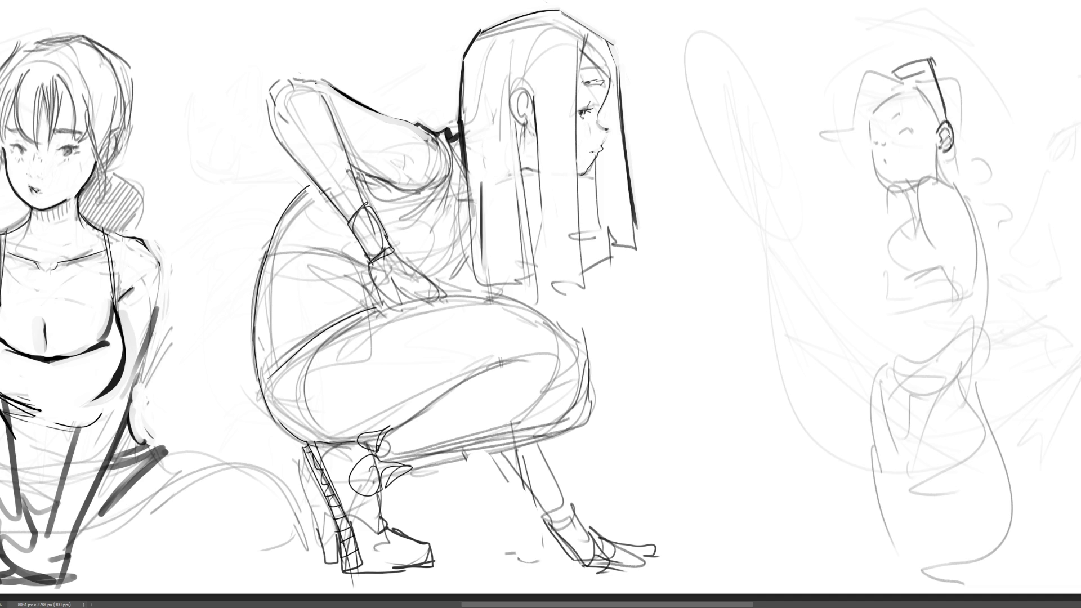
{"action": "left_click_drag", "start_coordinate": [907, 91], "coordinate": [932, 130]}
{"action": "mouse_move", "coordinate": [872, 112]}
{"action": "left_mouse_down"}
{"action": "mouse_move", "coordinate": [906, 85]}
{"action": "mouse_move", "coordinate": [827, 130]}
{"action": "mouse_move", "coordinate": [860, 133]}
{"action": "left_mouse_up"}
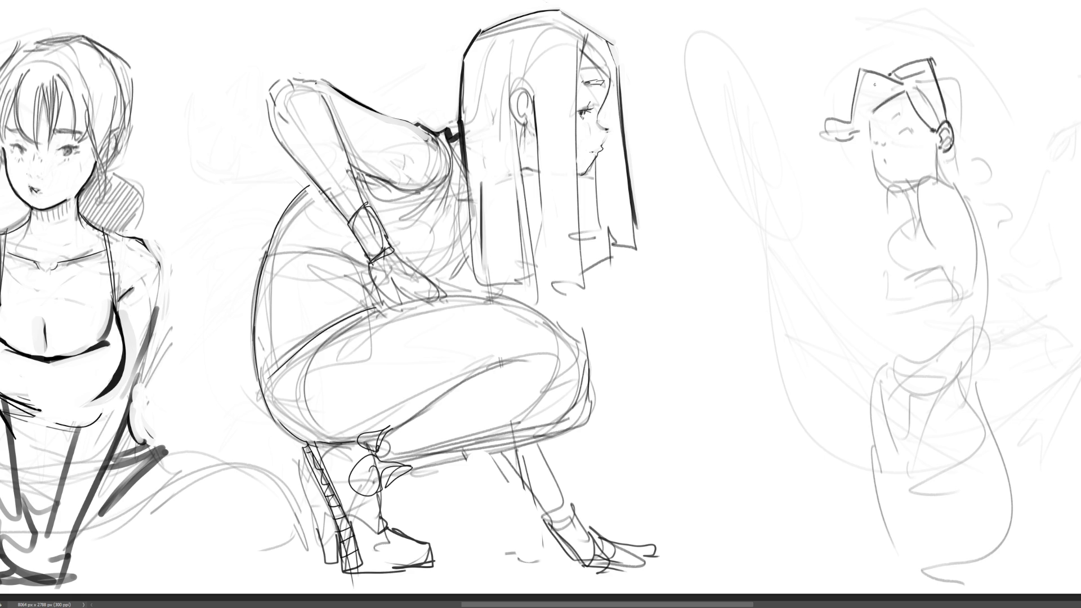
Step: Ink her eye and small mouth, then draw a long ponytail down the side of her head
{"action": "left_click_drag", "start_coordinate": [893, 118], "coordinate": [908, 131]}
{"action": "left_click_drag", "start_coordinate": [883, 160], "coordinate": [896, 160]}
{"action": "mouse_move", "coordinate": [891, 163]}
{"action": "left_mouse_down"}
{"action": "mouse_move", "coordinate": [892, 181]}
{"action": "mouse_move", "coordinate": [936, 162]}
{"action": "mouse_move", "coordinate": [946, 169]}
{"action": "left_mouse_up"}
{"action": "key", "text": "ctrl+z"}
{"action": "key", "text": "ctrl+z"}
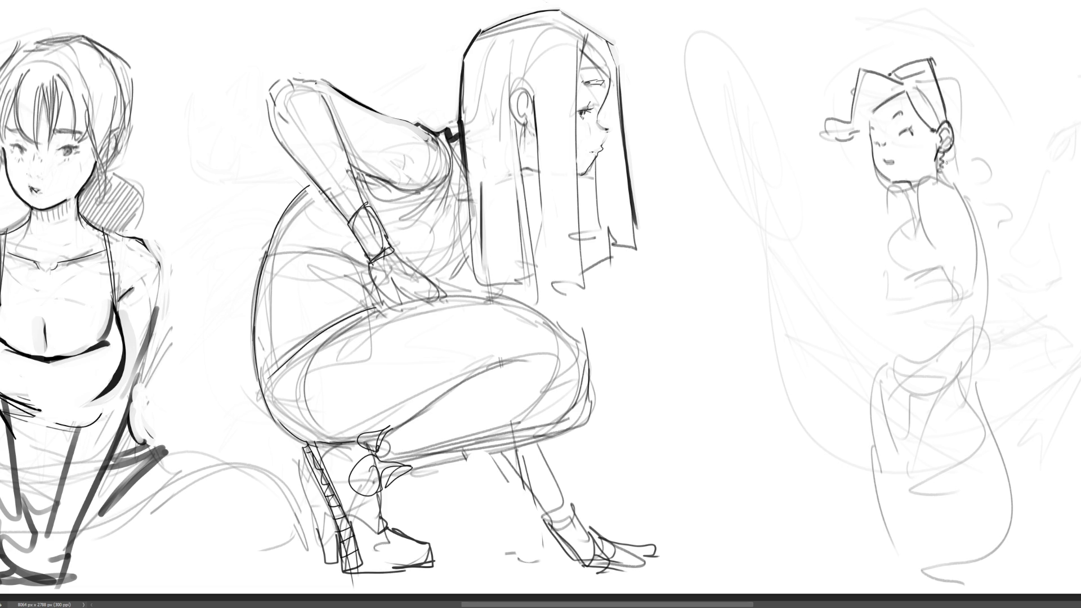
{"action": "mouse_move", "coordinate": [912, 81]}
{"action": "left_mouse_down"}
{"action": "mouse_move", "coordinate": [934, 76]}
{"action": "mouse_move", "coordinate": [969, 140]}
{"action": "mouse_move", "coordinate": [956, 176]}
{"action": "mouse_move", "coordinate": [994, 224]}
{"action": "left_mouse_up"}
Step: Draw darker lines for the right woman's shoulder, raised arm and chest curve
{"action": "mouse_move", "coordinate": [952, 178]}
{"action": "left_mouse_down"}
{"action": "mouse_move", "coordinate": [936, 177]}
{"action": "mouse_move", "coordinate": [935, 246]}
{"action": "mouse_move", "coordinate": [950, 184]}
{"action": "left_mouse_up"}
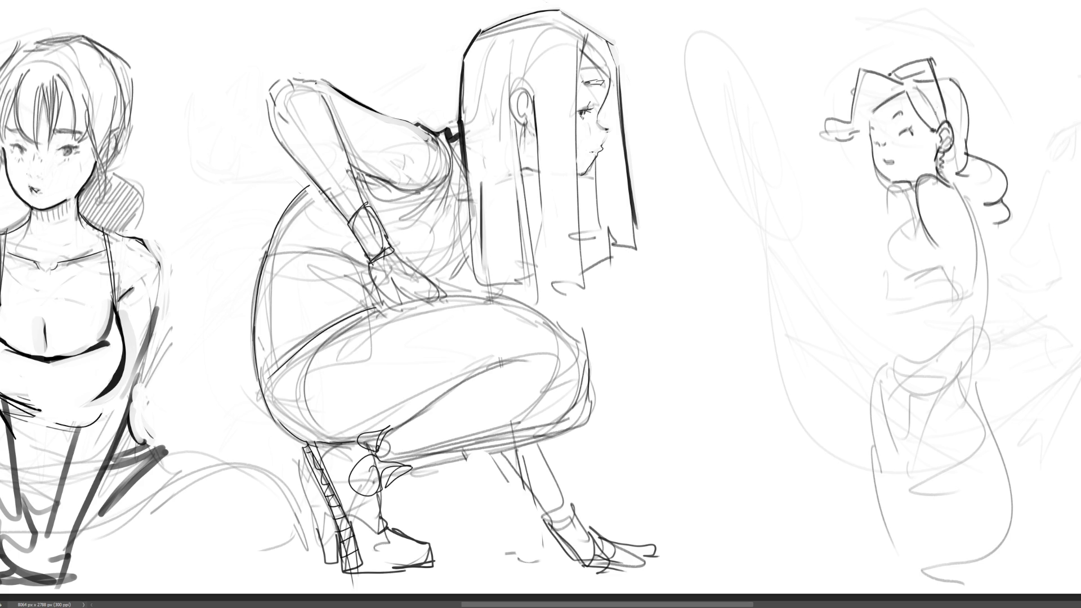
{"action": "left_click_drag", "start_coordinate": [908, 187], "coordinate": [884, 230]}
{"action": "mouse_move", "coordinate": [911, 219]}
{"action": "left_mouse_down"}
{"action": "mouse_move", "coordinate": [886, 242]}
{"action": "mouse_move", "coordinate": [905, 261]}
{"action": "mouse_move", "coordinate": [922, 243]}
{"action": "left_mouse_up"}
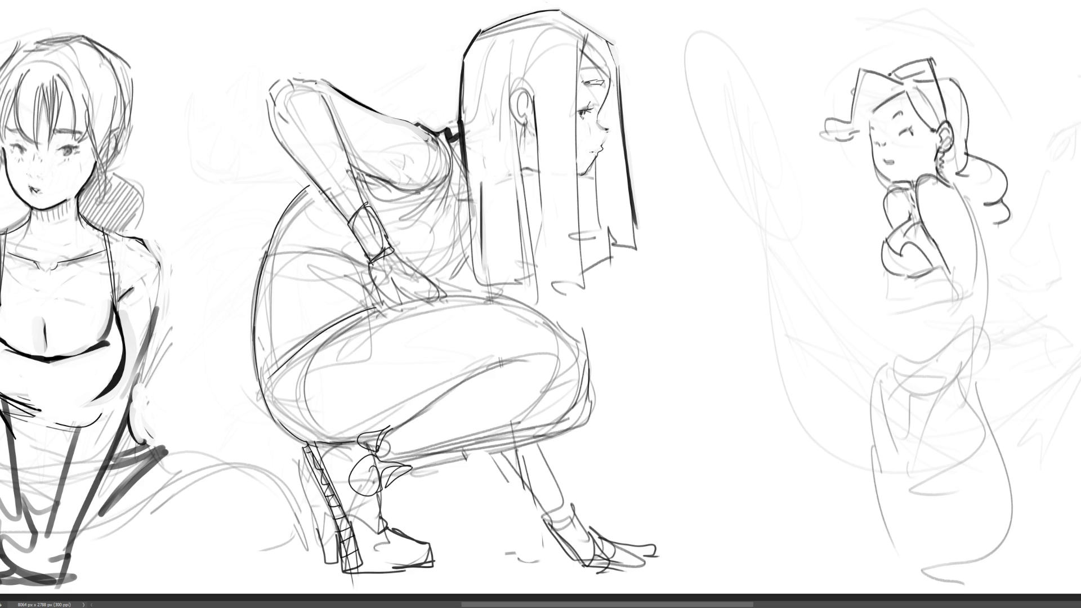
Step: Ink the hand and fingers at the right woman's chest, undoing misplaced strokes
{"action": "mouse_move", "coordinate": [911, 280]}
{"action": "left_mouse_down"}
{"action": "mouse_move", "coordinate": [942, 262]}
{"action": "mouse_move", "coordinate": [961, 274]}
{"action": "mouse_move", "coordinate": [947, 280]}
{"action": "mouse_move", "coordinate": [967, 282]}
{"action": "mouse_move", "coordinate": [956, 294]}
{"action": "left_mouse_up"}
{"action": "key", "text": "ctrl+z"}
{"action": "key", "text": "ctrl+z"}
{"action": "key", "text": "ctrl+z"}
{"action": "key", "text": "ctrl+z"}
{"action": "left_click_drag", "start_coordinate": [939, 288], "coordinate": [968, 286]}
{"action": "mouse_move", "coordinate": [961, 262]}
{"action": "left_mouse_down"}
{"action": "mouse_move", "coordinate": [970, 288]}
{"action": "mouse_move", "coordinate": [887, 286]}
{"action": "mouse_move", "coordinate": [901, 284]}
{"action": "mouse_move", "coordinate": [893, 297]}
{"action": "mouse_move", "coordinate": [954, 306]}
{"action": "left_mouse_up"}
{"action": "key", "text": "ctrl+z"}
{"action": "key", "text": "ctrl+z"}
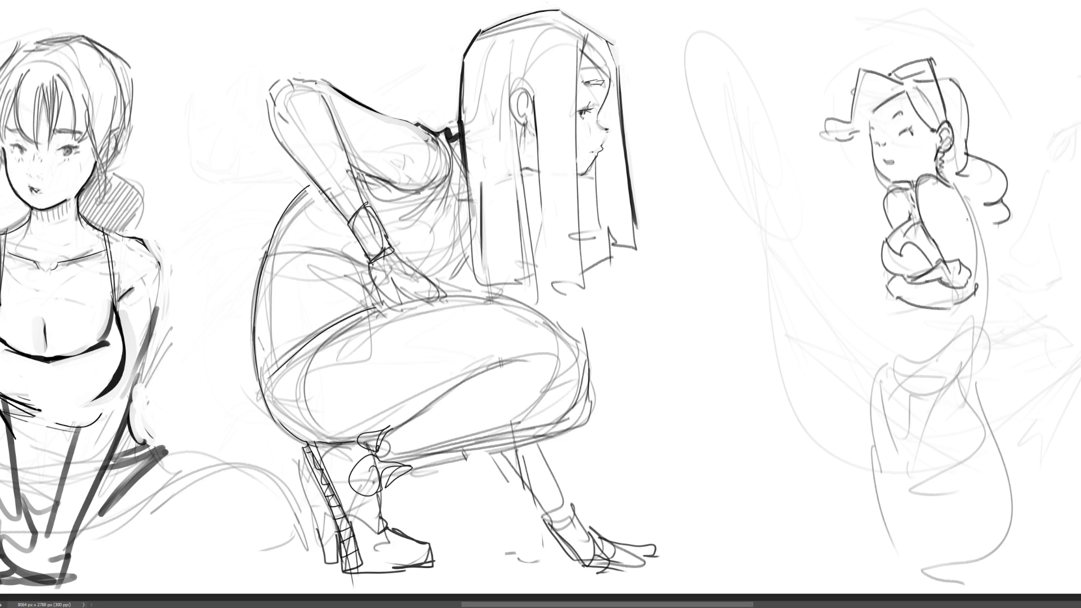
Step: Trace the back and arm contour, discarding the trial lines under the forearm
{"action": "left_click_drag", "start_coordinate": [970, 216], "coordinate": [979, 290]}
{"action": "mouse_move", "coordinate": [892, 296]}
{"action": "left_mouse_down"}
{"action": "mouse_move", "coordinate": [916, 311]}
{"action": "mouse_move", "coordinate": [907, 309]}
{"action": "left_mouse_up"}
{"action": "key", "text": "ctrl+z"}
{"action": "left_click_drag", "start_coordinate": [892, 295], "coordinate": [913, 309]}
{"action": "key", "text": "ctrl+z"}
{"action": "key", "text": "ctrl+z"}
{"action": "mouse_move", "coordinate": [973, 201]}
{"action": "left_mouse_down"}
{"action": "mouse_move", "coordinate": [980, 329]}
{"action": "mouse_move", "coordinate": [986, 296]}
{"action": "left_mouse_up"}
{"action": "key", "text": "ctrl+z"}
{"action": "left_click_drag", "start_coordinate": [914, 307], "coordinate": [946, 315]}
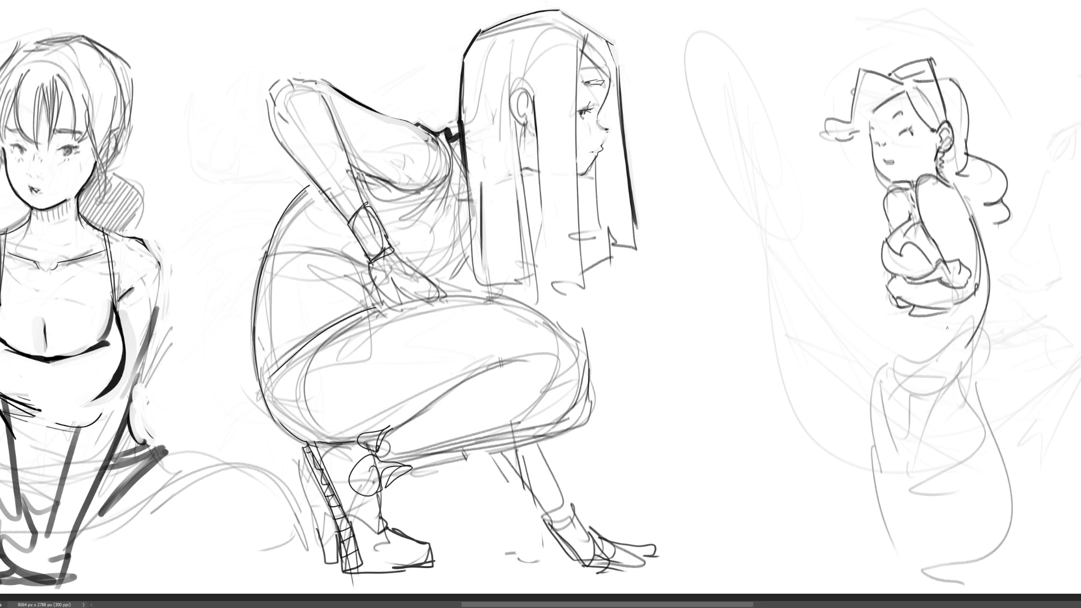
{"action": "key", "text": "ctrl+z"}
Step: Draw the hip line and the front body contour down to the skirt
{"action": "mouse_move", "coordinate": [954, 311]}
{"action": "left_mouse_down"}
{"action": "mouse_move", "coordinate": [981, 320]}
{"action": "mouse_move", "coordinate": [917, 394]}
{"action": "left_mouse_up"}
{"action": "left_click_drag", "start_coordinate": [903, 304], "coordinate": [899, 423]}
{"action": "key", "text": "ctrl+z"}
{"action": "left_click_drag", "start_coordinate": [904, 300], "coordinate": [884, 451]}
{"action": "key", "text": "ctrl+z"}
{"action": "left_click_drag", "start_coordinate": [901, 308], "coordinate": [889, 445]}
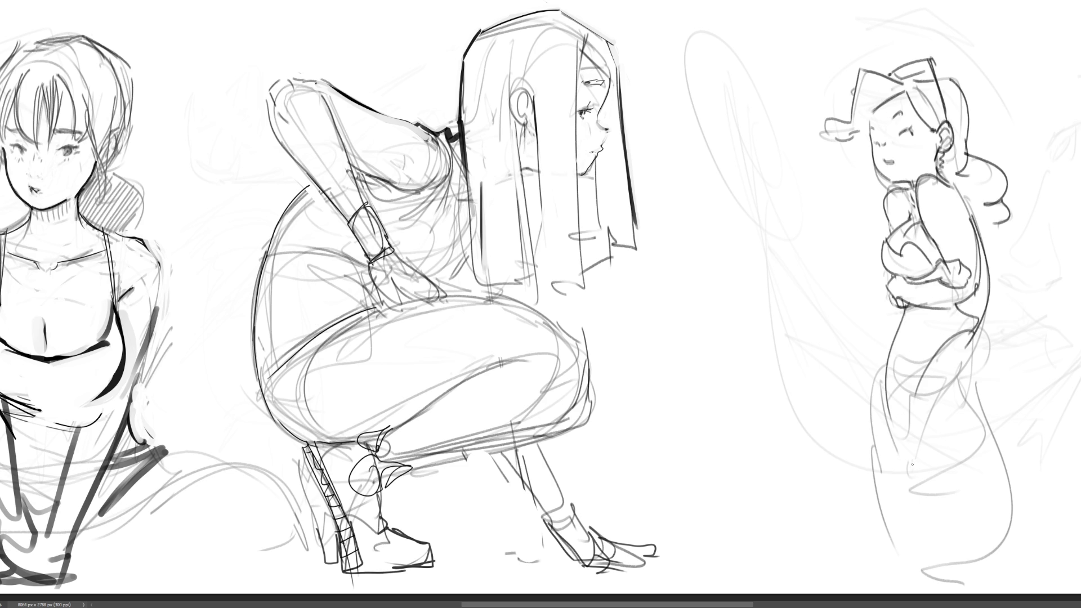
Step: Sketch the lower back and the long skirt curves down to the hem
{"action": "left_click_drag", "start_coordinate": [973, 333], "coordinate": [962, 392]}
{"action": "left_click_drag", "start_coordinate": [979, 364], "coordinate": [997, 507]}
{"action": "left_click_drag", "start_coordinate": [889, 344], "coordinate": [885, 470]}
{"action": "left_click_drag", "start_coordinate": [938, 395], "coordinate": [932, 417]}
{"action": "left_click_drag", "start_coordinate": [878, 387], "coordinate": [907, 565]}
{"action": "mouse_move", "coordinate": [926, 438]}
{"action": "left_mouse_down"}
{"action": "mouse_move", "coordinate": [932, 555]}
{"action": "mouse_move", "coordinate": [984, 554]}
{"action": "left_mouse_up"}
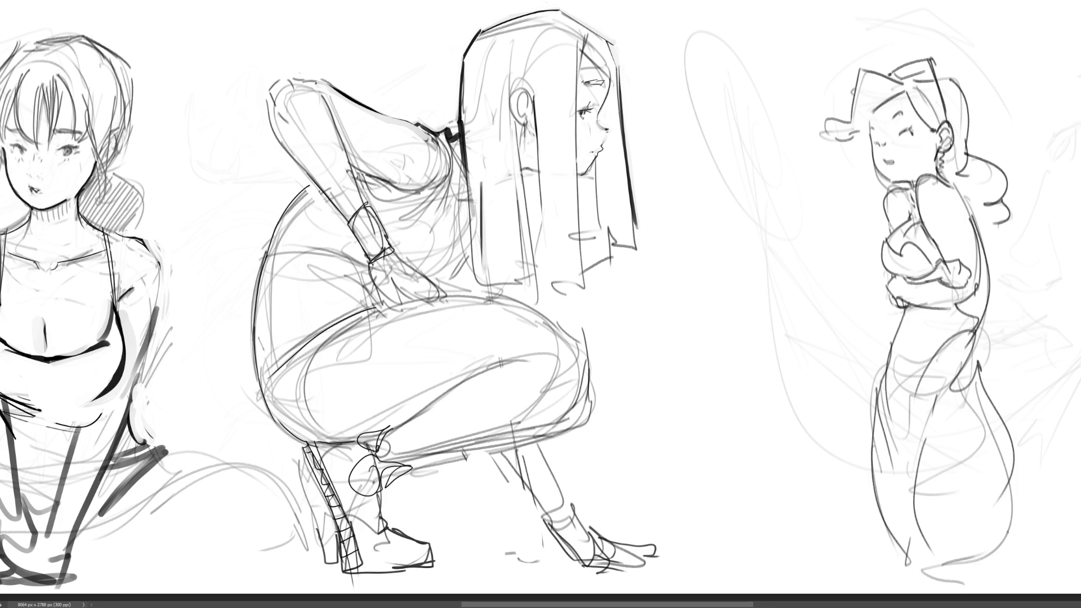
Step: Outline a long tube across the right woman's lower body, running to the canvas edge
{"action": "left_click_drag", "start_coordinate": [851, 396], "coordinate": [738, 345]}
{"action": "mouse_move", "coordinate": [738, 345]}
{"action": "left_mouse_down"}
{"action": "mouse_move", "coordinate": [895, 372]}
{"action": "mouse_move", "coordinate": [1041, 438]}
{"action": "left_mouse_up"}
{"action": "mouse_move", "coordinate": [734, 342]}
{"action": "left_mouse_down"}
{"action": "mouse_move", "coordinate": [771, 265]}
{"action": "mouse_move", "coordinate": [1078, 379]}
{"action": "left_mouse_up"}
{"action": "left_click_drag", "start_coordinate": [988, 333], "coordinate": [1080, 355]}
{"action": "left_click_drag", "start_coordinate": [1036, 432], "coordinate": [1080, 487]}
{"action": "left_click_drag", "start_coordinate": [828, 387], "coordinate": [864, 401]}
{"action": "left_click_drag", "start_coordinate": [864, 364], "coordinate": [870, 371]}
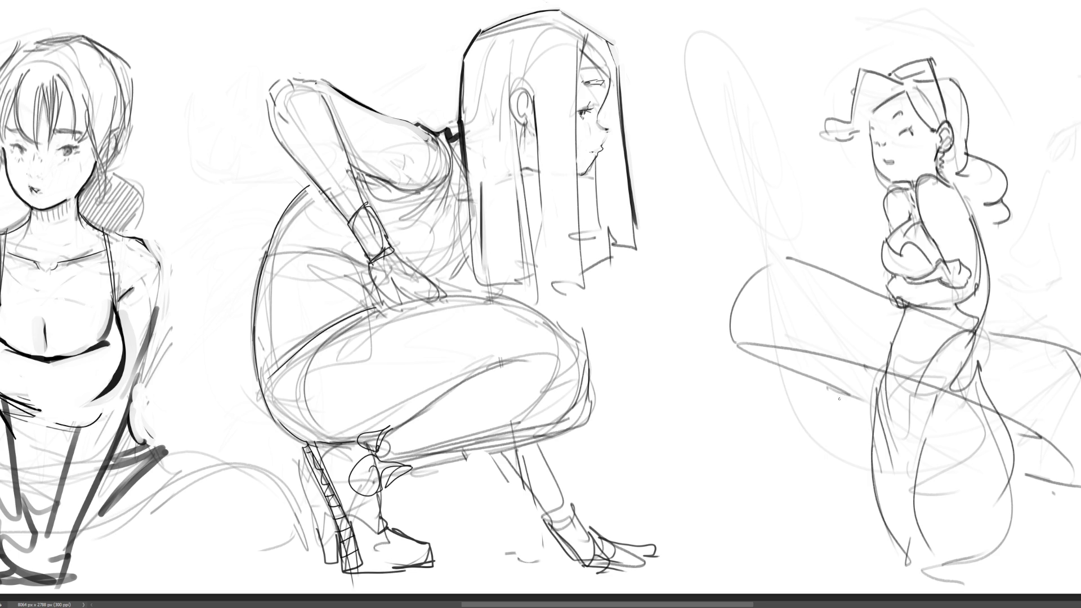
{"action": "left_click_drag", "start_coordinate": [822, 271], "coordinate": [774, 338]}
Step: Add two contour curves across the tube, removing the rejected vertical strokes
{"action": "left_click_drag", "start_coordinate": [929, 320], "coordinate": [914, 367]}
{"action": "key", "text": "ctrl+z"}
{"action": "left_click_drag", "start_coordinate": [996, 333], "coordinate": [990, 402]}
{"action": "key", "text": "ctrl+z"}
{"action": "left_click_drag", "start_coordinate": [875, 294], "coordinate": [862, 361]}
{"action": "left_click_drag", "start_coordinate": [1000, 335], "coordinate": [1006, 409]}
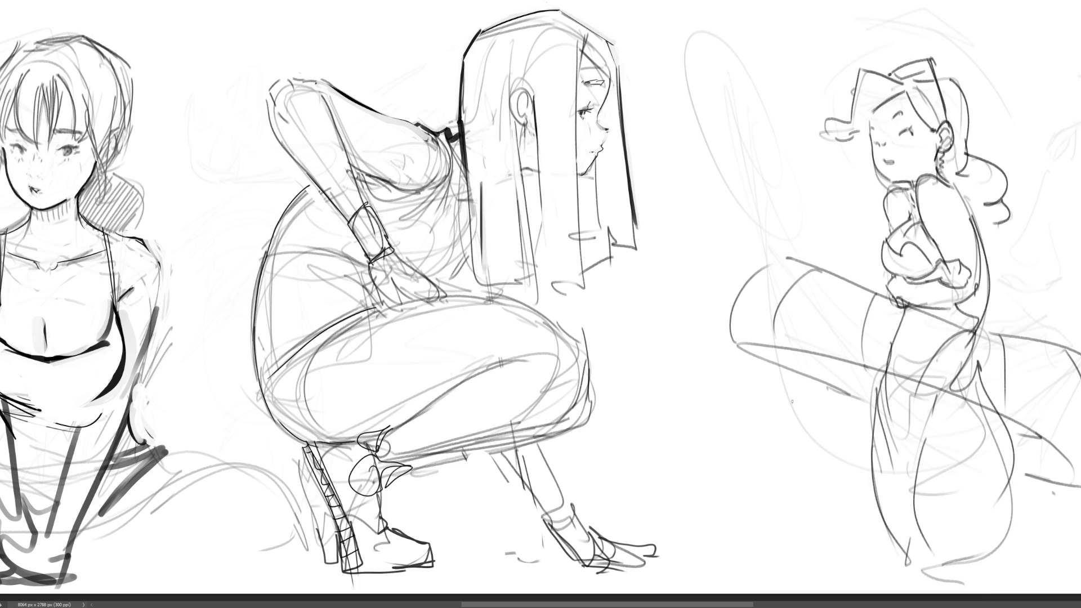
Step: Shape the cylinder's left end, undo the strokes below it, and zoom out
{"action": "mouse_move", "coordinate": [744, 348]}
{"action": "left_mouse_down"}
{"action": "mouse_move", "coordinate": [736, 338]}
{"action": "mouse_move", "coordinate": [782, 356]}
{"action": "mouse_move", "coordinate": [769, 367]}
{"action": "mouse_move", "coordinate": [788, 388]}
{"action": "mouse_move", "coordinate": [733, 445]}
{"action": "mouse_move", "coordinate": [754, 495]}
{"action": "left_mouse_up"}
{"action": "left_click_drag", "start_coordinate": [732, 445], "coordinate": [752, 552]}
{"action": "left_click_drag", "start_coordinate": [742, 512], "coordinate": [805, 499]}
{"action": "key", "text": "ctrl+z"}
{"action": "key", "text": "ctrl+z"}
{"action": "key", "text": "ctrl+z"}
{"action": "left_click_drag", "start_coordinate": [726, 330], "coordinate": [754, 465]}
{"action": "mouse_move", "coordinate": [771, 348]}
{"action": "left_mouse_down"}
{"action": "mouse_move", "coordinate": [802, 475]}
{"action": "mouse_move", "coordinate": [748, 491]}
{"action": "mouse_move", "coordinate": [821, 515]}
{"action": "mouse_move", "coordinate": [842, 557]}
{"action": "left_mouse_up"}
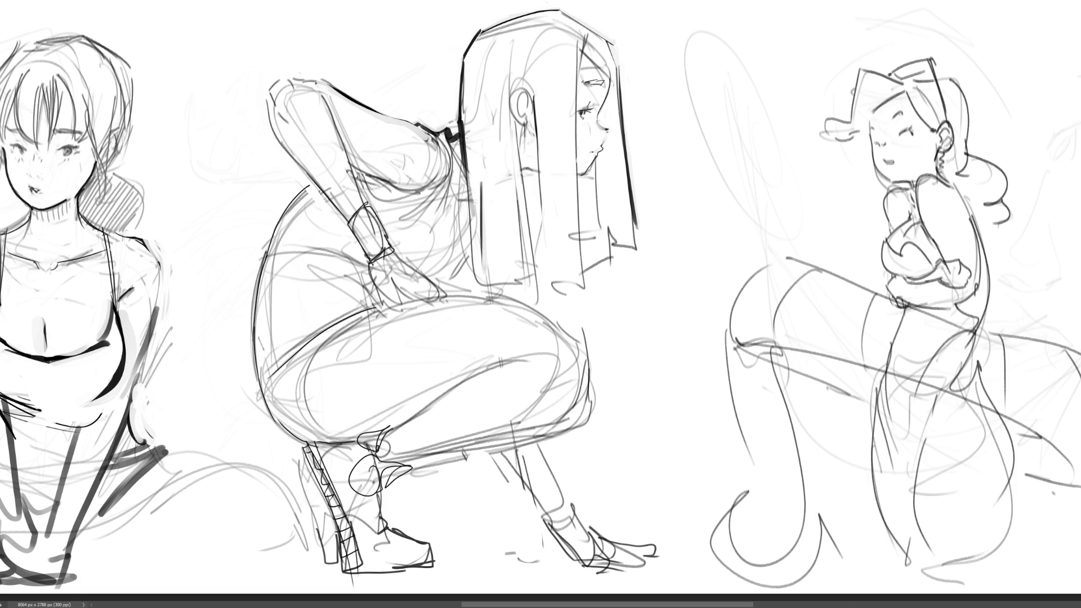
{"action": "key", "text": "ctrl+z"}
{"action": "key", "text": "ctrl+z"}
{"action": "key", "text": "ctrl+z"}
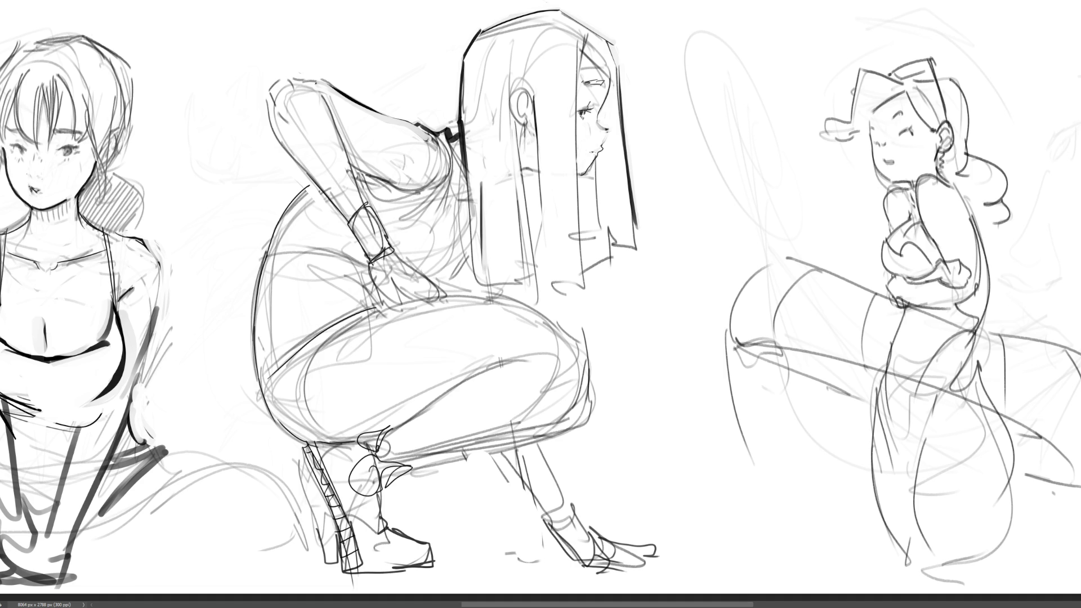
{"action": "key", "text": "ctrl+minus"}
{"action": "key", "text": "ctrl+minus"}
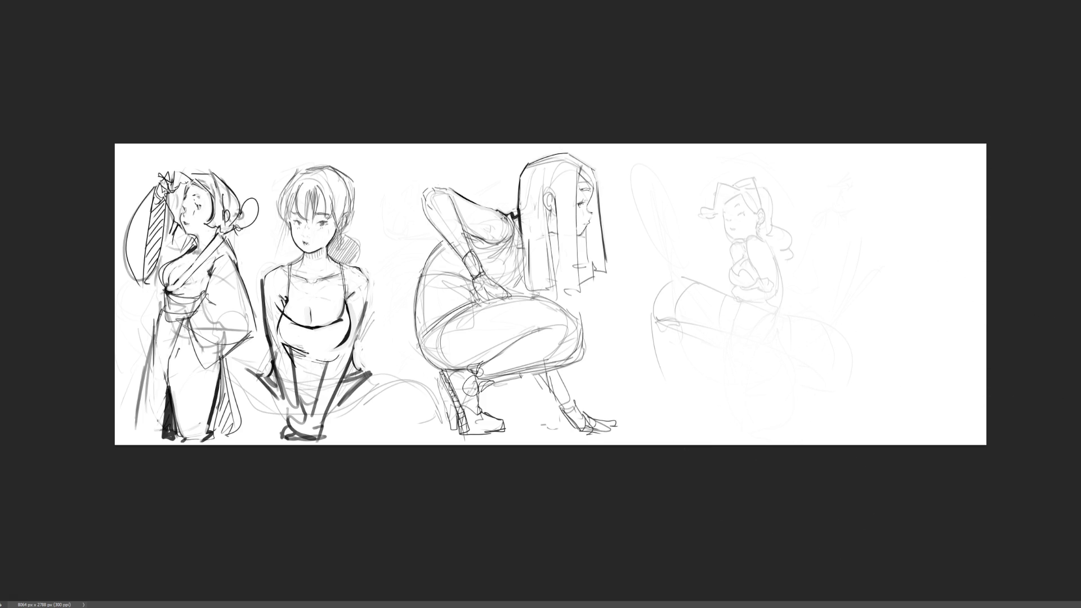
Step: Erase the fourth figure's head and torso lines, zoom in, and begin a new face contour
{"action": "mouse_move", "coordinate": [777, 194]}
{"action": "left_mouse_down"}
{"action": "mouse_move", "coordinate": [724, 193]}
{"action": "mouse_move", "coordinate": [724, 205]}
{"action": "left_mouse_up"}
{"action": "mouse_move", "coordinate": [712, 319]}
{"action": "left_mouse_down"}
{"action": "mouse_move", "coordinate": [707, 309]}
{"action": "mouse_move", "coordinate": [688, 326]}
{"action": "mouse_move", "coordinate": [731, 316]}
{"action": "mouse_move", "coordinate": [856, 329]}
{"action": "left_mouse_up"}
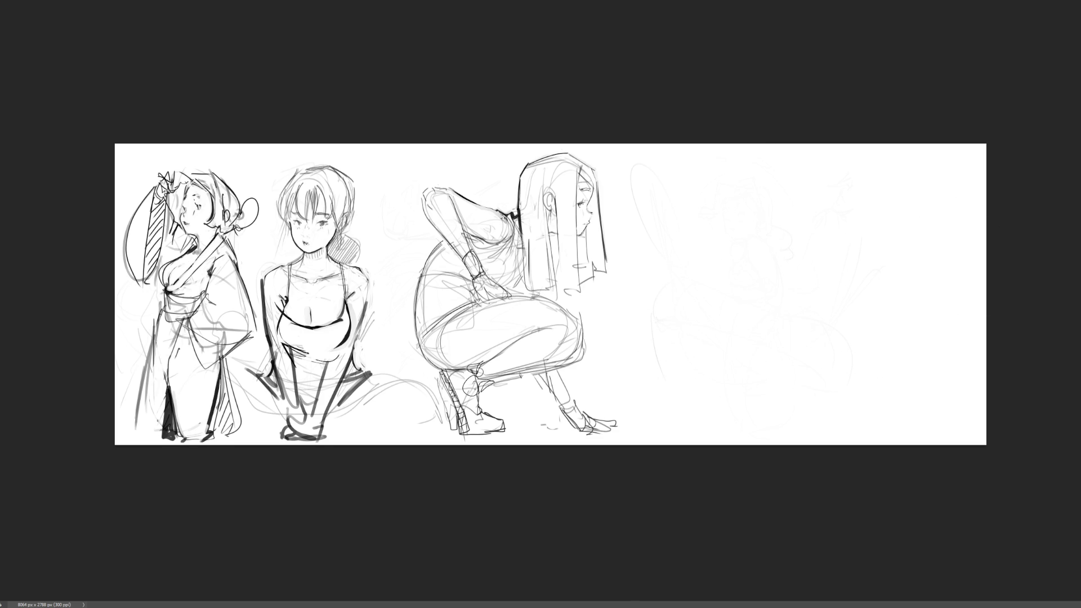
{"action": "key", "text": "ctrl+plus"}
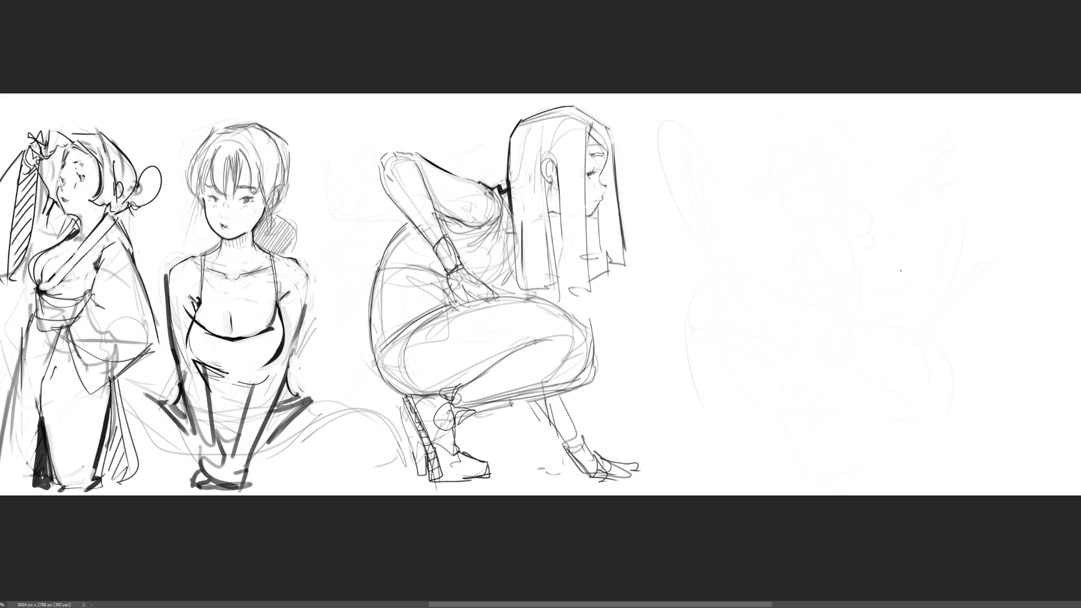
{"action": "mouse_move", "coordinate": [819, 226]}
{"action": "left_mouse_down"}
{"action": "mouse_move", "coordinate": [837, 167]}
{"action": "mouse_move", "coordinate": [827, 242]}
{"action": "mouse_move", "coordinate": [857, 248]}
{"action": "left_mouse_up"}
Step: Sketch a new head over the faded spot with hair strokes, chin line and ear
{"action": "left_click_drag", "start_coordinate": [856, 196], "coordinate": [854, 245]}
{"action": "left_click_drag", "start_coordinate": [855, 172], "coordinate": [861, 183]}
{"action": "mouse_move", "coordinate": [845, 183]}
{"action": "left_mouse_down"}
{"action": "mouse_move", "coordinate": [869, 166]}
{"action": "mouse_move", "coordinate": [832, 160]}
{"action": "mouse_move", "coordinate": [842, 152]}
{"action": "left_mouse_up"}
{"action": "mouse_move", "coordinate": [798, 139]}
{"action": "left_mouse_down"}
{"action": "mouse_move", "coordinate": [926, 98]}
{"action": "mouse_move", "coordinate": [850, 133]}
{"action": "left_mouse_up"}
{"action": "left_click_drag", "start_coordinate": [820, 151], "coordinate": [851, 153]}
{"action": "left_click_drag", "start_coordinate": [820, 231], "coordinate": [838, 248]}
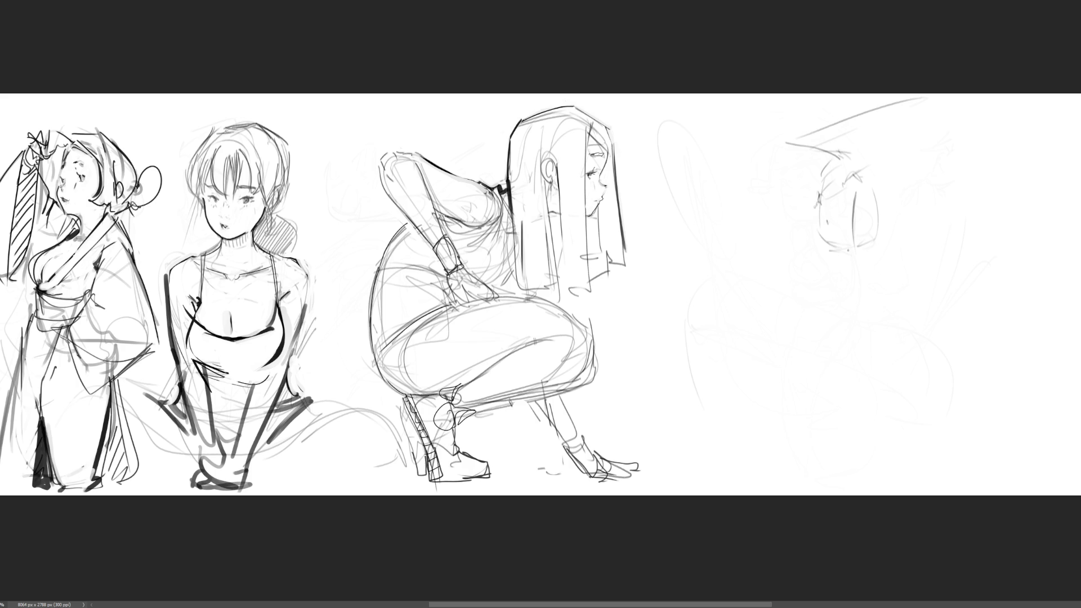
{"action": "mouse_move", "coordinate": [891, 198]}
{"action": "left_mouse_down"}
{"action": "mouse_move", "coordinate": [905, 202]}
{"action": "mouse_move", "coordinate": [891, 217]}
{"action": "left_mouse_up"}
{"action": "left_click_drag", "start_coordinate": [892, 136], "coordinate": [897, 148]}
{"action": "mouse_move", "coordinate": [862, 148]}
{"action": "left_mouse_down"}
{"action": "mouse_move", "coordinate": [885, 149]}
{"action": "mouse_move", "coordinate": [872, 126]}
{"action": "left_mouse_up"}
{"action": "mouse_move", "coordinate": [920, 170]}
{"action": "left_mouse_down"}
{"action": "mouse_move", "coordinate": [916, 205]}
{"action": "mouse_move", "coordinate": [942, 205]}
{"action": "left_mouse_up"}
Step: Add sweeping gesture lines below the head: loops, a V-shaped body, zigzag and diagonals
{"action": "mouse_move", "coordinate": [846, 267]}
{"action": "left_mouse_down"}
{"action": "mouse_move", "coordinate": [938, 225]}
{"action": "mouse_move", "coordinate": [860, 327]}
{"action": "left_mouse_up"}
{"action": "mouse_move", "coordinate": [839, 395]}
{"action": "left_mouse_down"}
{"action": "mouse_move", "coordinate": [979, 384]}
{"action": "mouse_move", "coordinate": [802, 360]}
{"action": "mouse_move", "coordinate": [845, 415]}
{"action": "mouse_move", "coordinate": [965, 406]}
{"action": "left_mouse_up"}
{"action": "left_click_drag", "start_coordinate": [788, 403], "coordinate": [850, 315]}
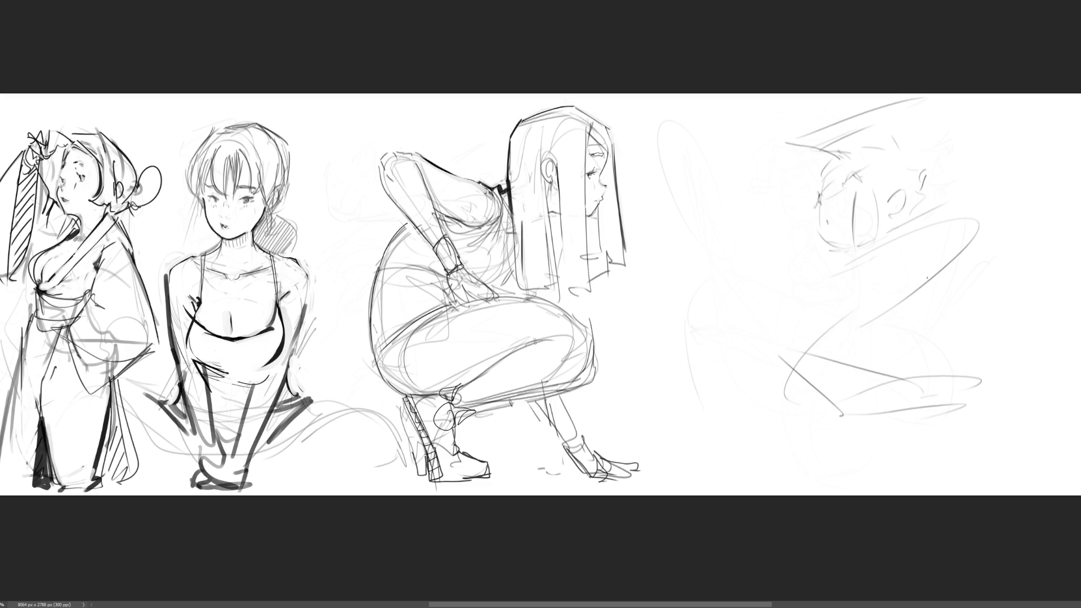
{"action": "mouse_move", "coordinate": [930, 309]}
{"action": "left_mouse_down"}
{"action": "mouse_move", "coordinate": [1041, 332]}
{"action": "mouse_move", "coordinate": [1019, 408]}
{"action": "mouse_move", "coordinate": [918, 465]}
{"action": "left_mouse_up"}
{"action": "left_click_drag", "start_coordinate": [975, 296], "coordinate": [968, 344]}
{"action": "mouse_move", "coordinate": [965, 287]}
{"action": "left_mouse_down"}
{"action": "mouse_move", "coordinate": [877, 276]}
{"action": "mouse_move", "coordinate": [862, 400]}
{"action": "left_mouse_up"}
{"action": "left_click_drag", "start_coordinate": [845, 356], "coordinate": [787, 429]}
{"action": "mouse_move", "coordinate": [957, 228]}
{"action": "left_mouse_down"}
{"action": "mouse_move", "coordinate": [898, 316]}
{"action": "mouse_move", "coordinate": [773, 363]}
{"action": "left_mouse_up"}
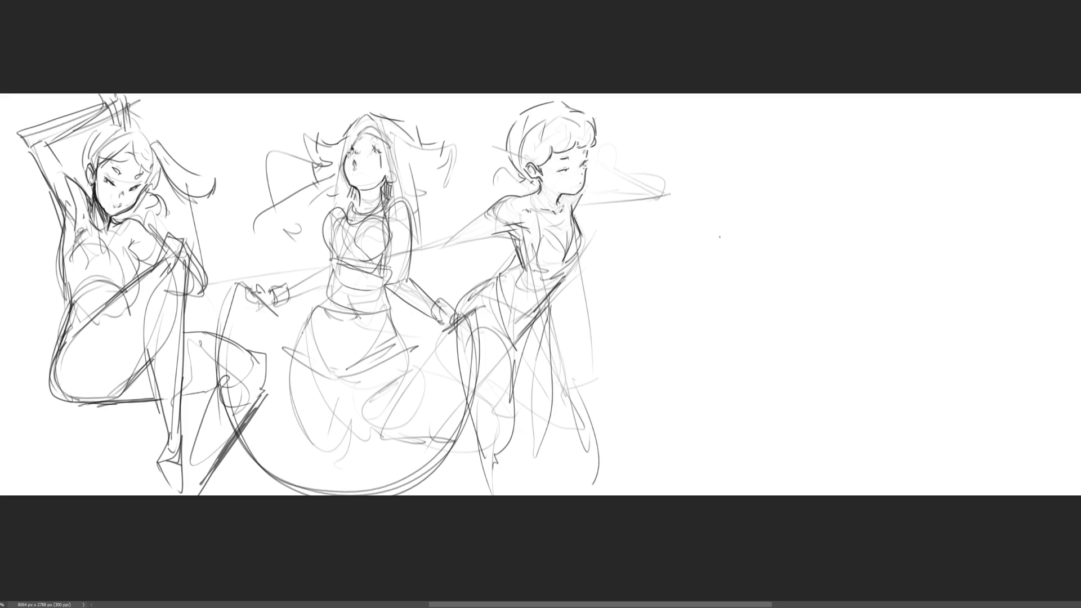
Step: Lower the sketch layer's opacity to pale grey, zoom in, and mirror the view horizontally
{"action": "key", "text": "5"}
{"action": "mouse_move", "coordinate": [48, 385]}
{"action": "left_mouse_down"}
{"action": "mouse_move", "coordinate": [212, 483]}
{"action": "mouse_move", "coordinate": [73, 109]}
{"action": "mouse_move", "coordinate": [246, 393]}
{"action": "left_mouse_up"}
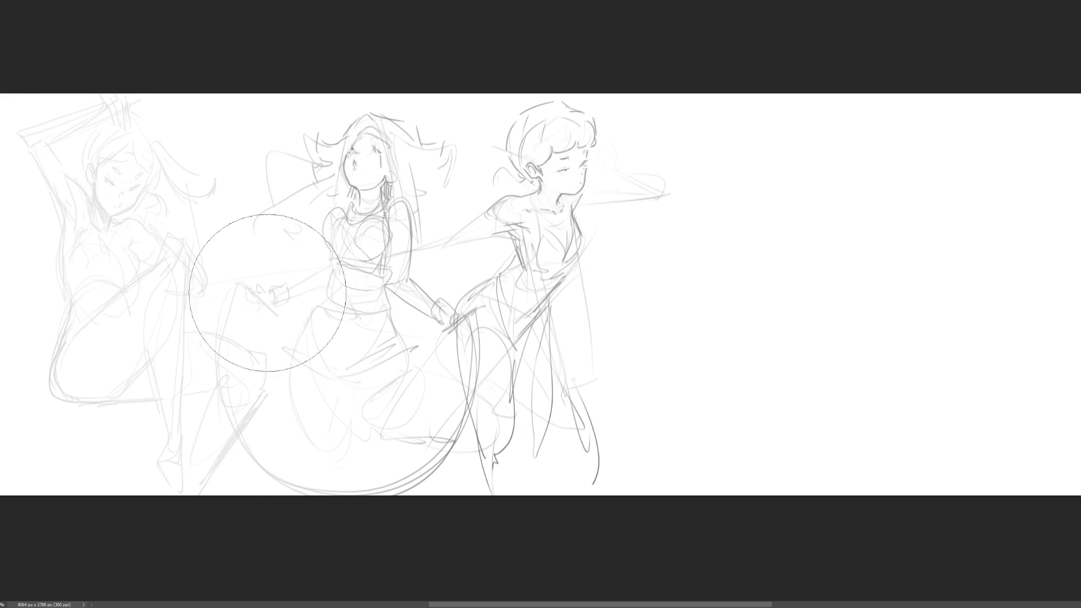
{"action": "key", "text": "ctrl+z"}
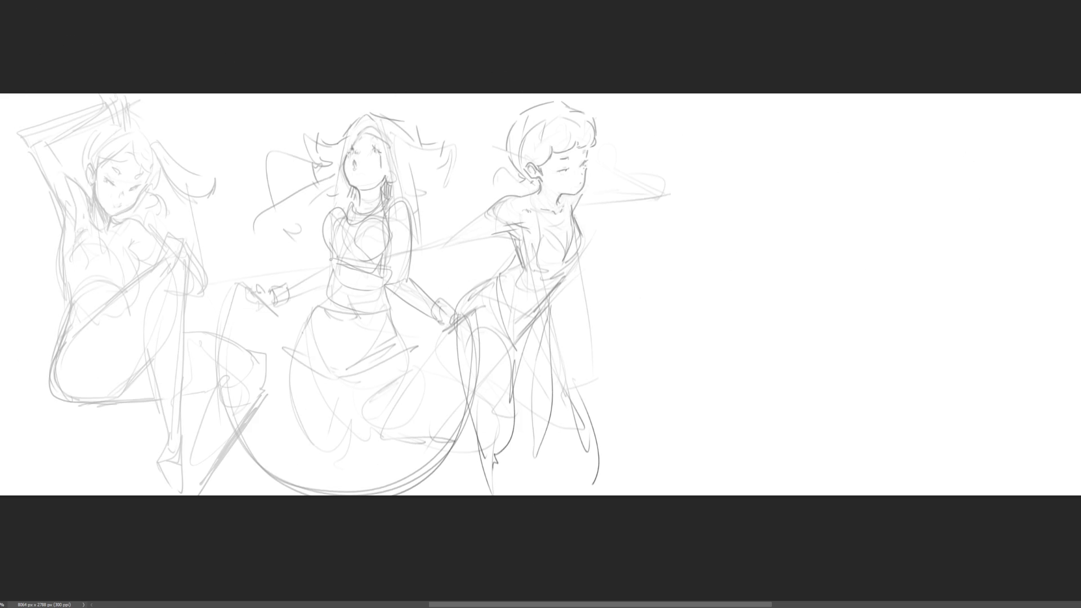
{"action": "scroll", "coordinate": [541, 295], "scroll_direction": "up", "scroll_amount": 3}
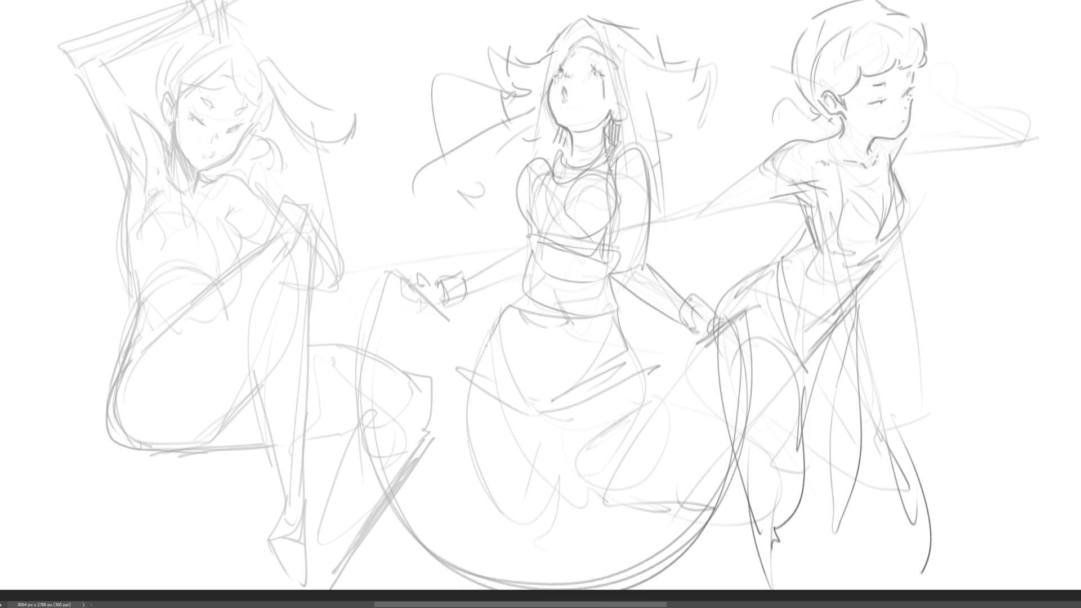
{"action": "key", "text": "m"}
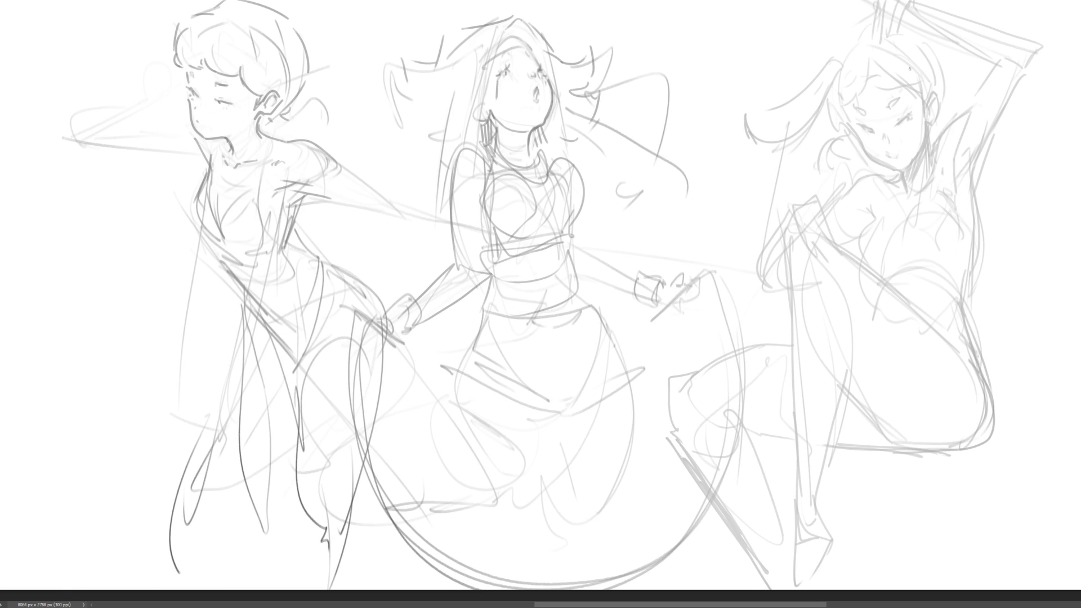
Step: Ink two closed, arched eyes on the raised-arm woman, removing a stray eyebrow stroke
{"action": "mouse_move", "coordinate": [894, 116]}
{"action": "left_mouse_down"}
{"action": "mouse_move", "coordinate": [907, 119]}
{"action": "mouse_move", "coordinate": [909, 106]}
{"action": "left_mouse_up"}
{"action": "key", "text": "ctrl+z"}
{"action": "key", "text": "ctrl+z"}
{"action": "left_click_drag", "start_coordinate": [875, 132], "coordinate": [856, 122]}
{"action": "left_click_drag", "start_coordinate": [871, 131], "coordinate": [873, 134]}
{"action": "left_click_drag", "start_coordinate": [909, 106], "coordinate": [852, 117]}
{"action": "key", "text": "ctrl+z"}
Step: Draw her mouth, then undo the open version back to a simple small smile
{"action": "left_click_drag", "start_coordinate": [887, 153], "coordinate": [907, 145]}
{"action": "mouse_move", "coordinate": [895, 160]}
{"action": "left_mouse_down"}
{"action": "mouse_move", "coordinate": [909, 150]}
{"action": "mouse_move", "coordinate": [896, 155]}
{"action": "left_mouse_up"}
{"action": "key", "text": "ctrl+z"}
{"action": "key", "text": "ctrl+z"}
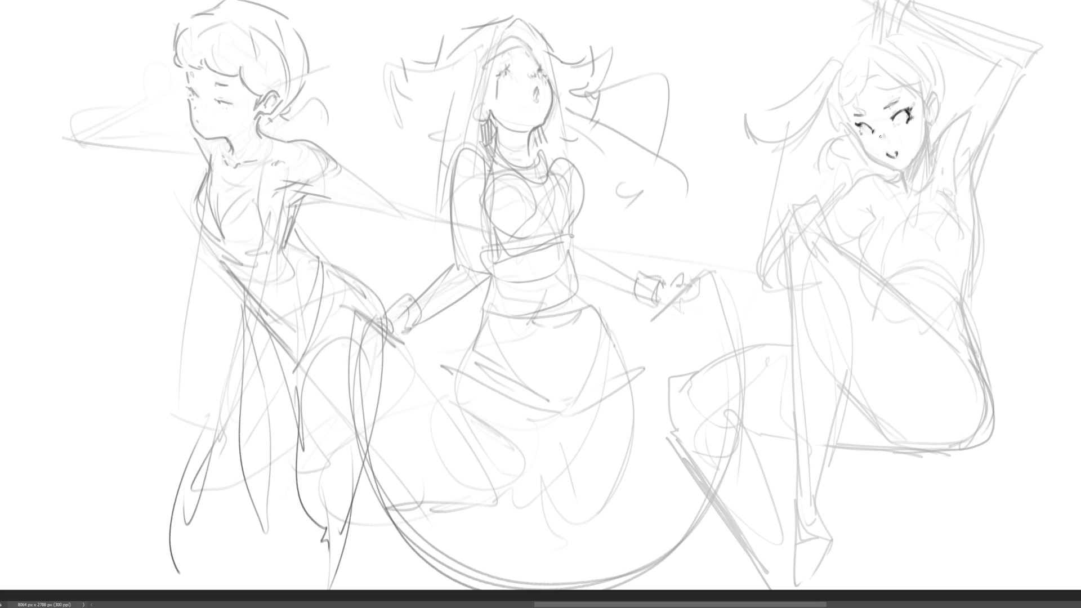
{"action": "key", "text": "ctrl+z"}
{"action": "key", "text": "ctrl+z"}
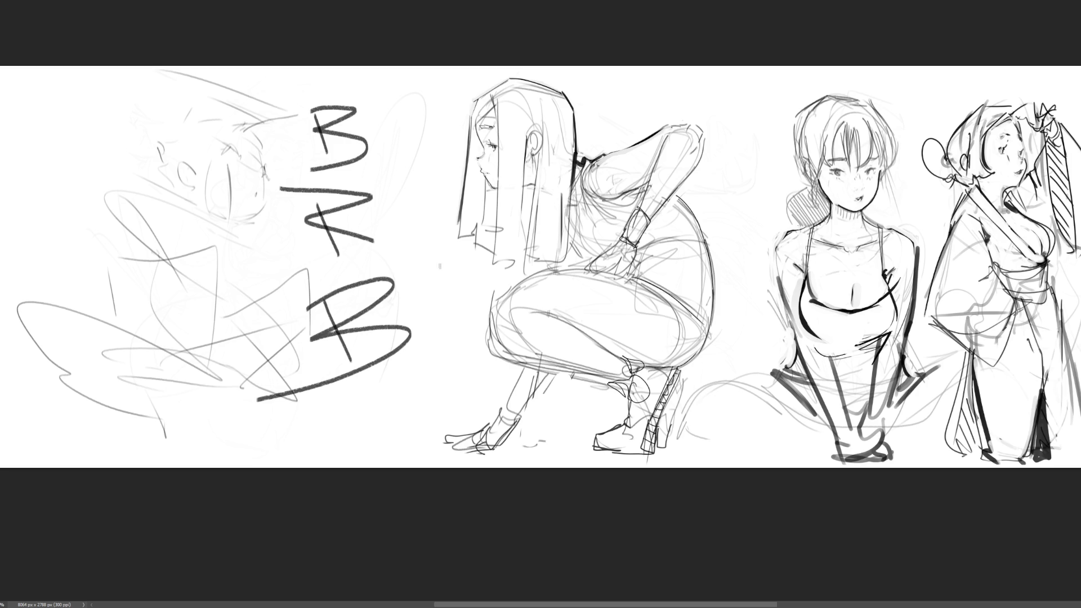
Step: Undo the stray stroke and the BRB letter strokes scribbled over the left sketch
{"action": "left_click_drag", "start_coordinate": [374, 81], "coordinate": [463, 325]}
{"action": "key", "text": "ctrl+z"}
{"action": "key", "text": "ctrl+z"}
{"action": "key", "text": "ctrl+z"}
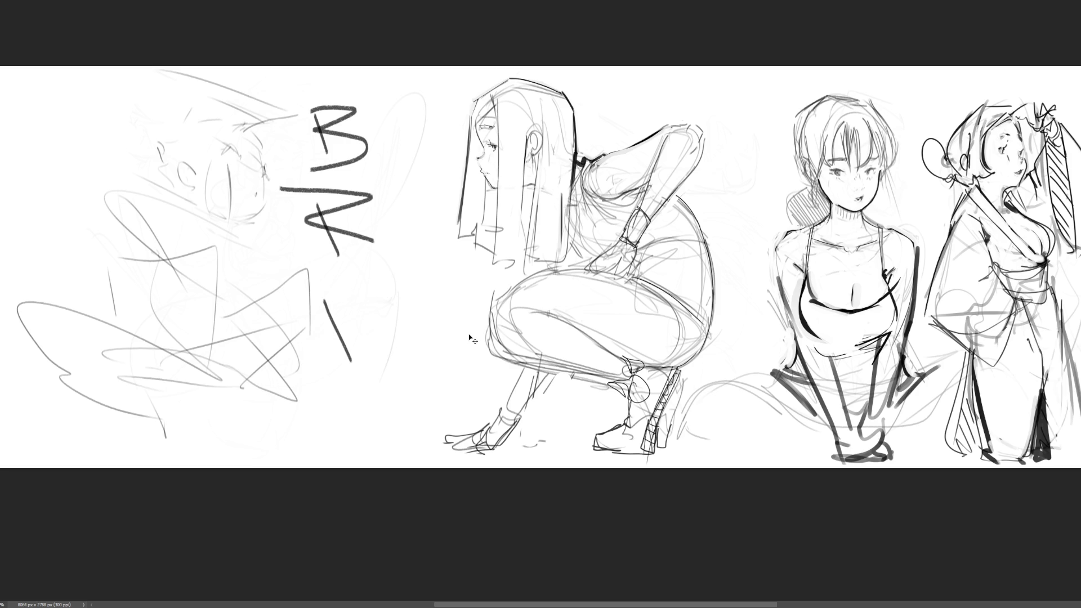
{"action": "key", "text": "ctrl+z"}
{"action": "key", "text": "ctrl+z"}
{"action": "key", "text": "ctrl+z"}
{"action": "key", "text": "ctrl+z"}
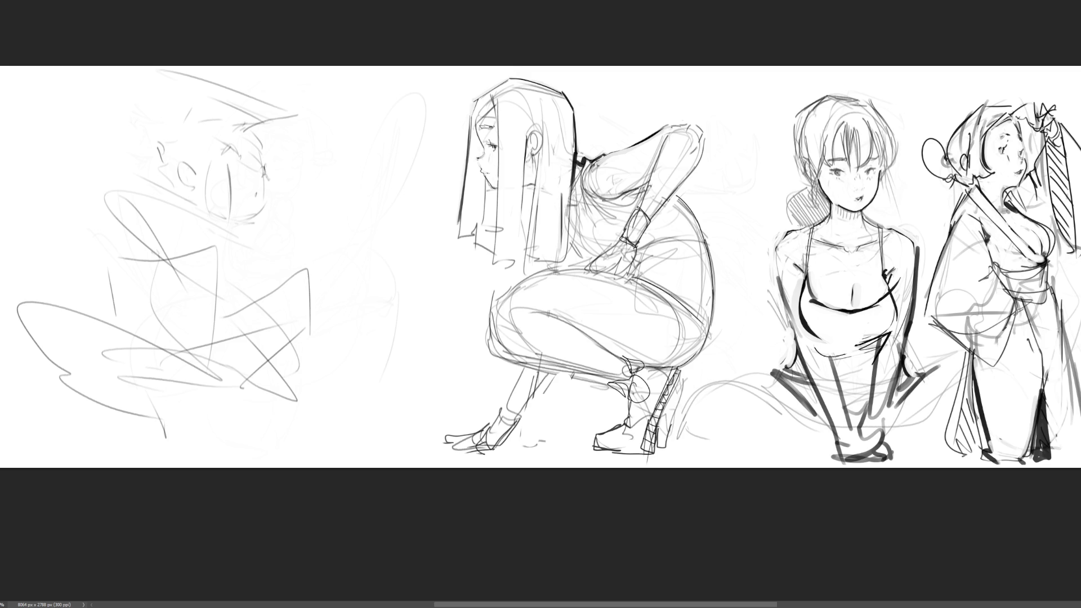
{"action": "key", "text": "ctrl+plus"}
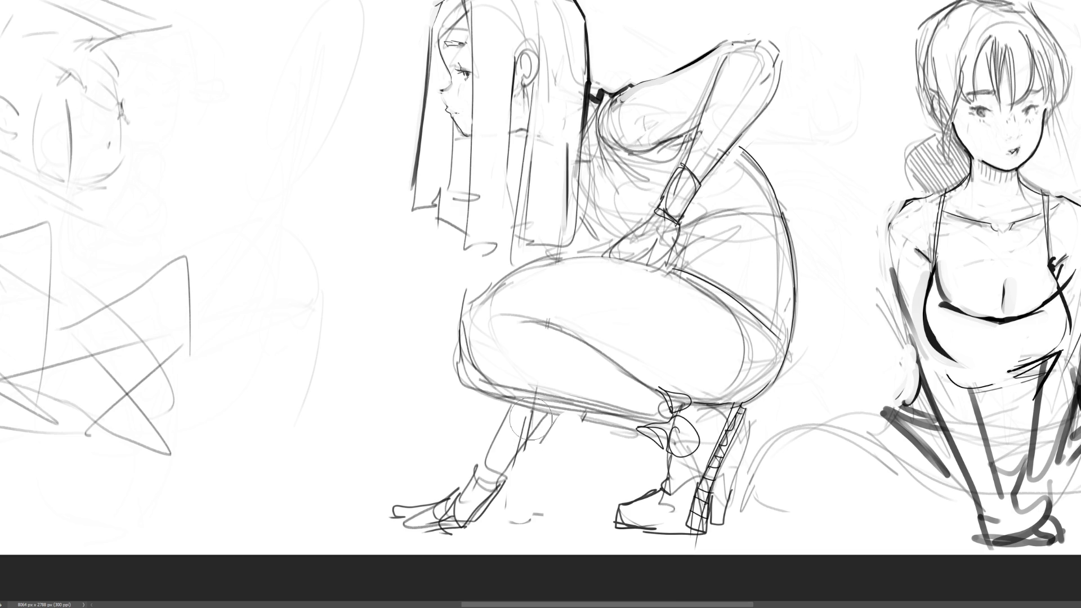
Step: Darken the thigh's left contour, settle on a long dark underside curve, then lay a soft pink fill
{"action": "mouse_move", "coordinate": [467, 306]}
{"action": "left_mouse_down"}
{"action": "mouse_move", "coordinate": [470, 342]}
{"action": "mouse_move", "coordinate": [564, 401]}
{"action": "left_mouse_up"}
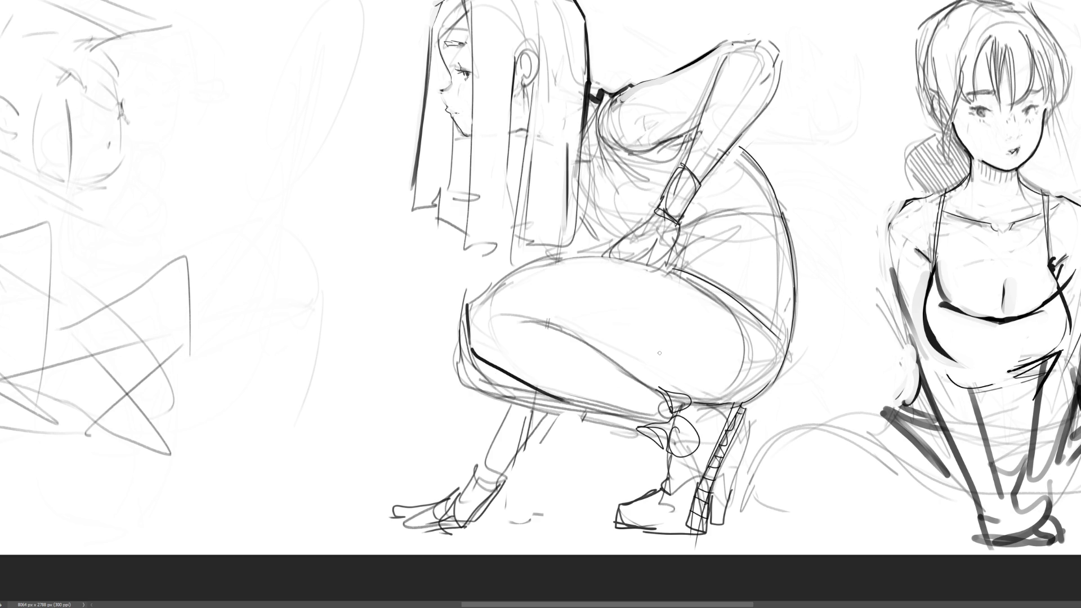
{"action": "key", "text": "ctrl+z"}
{"action": "mouse_move", "coordinate": [465, 313]}
{"action": "left_mouse_down"}
{"action": "mouse_move", "coordinate": [482, 356]}
{"action": "mouse_move", "coordinate": [644, 420]}
{"action": "left_mouse_up"}
{"action": "key", "text": "ctrl+z"}
{"action": "key", "text": "ctrl+z"}
{"action": "left_click_drag", "start_coordinate": [500, 366], "coordinate": [643, 421]}
{"action": "key", "text": "ctrl+z"}
{"action": "left_click_drag", "start_coordinate": [497, 369], "coordinate": [670, 424]}
{"action": "key", "text": "ctrl+z"}
{"action": "left_click_drag", "start_coordinate": [496, 363], "coordinate": [668, 421]}
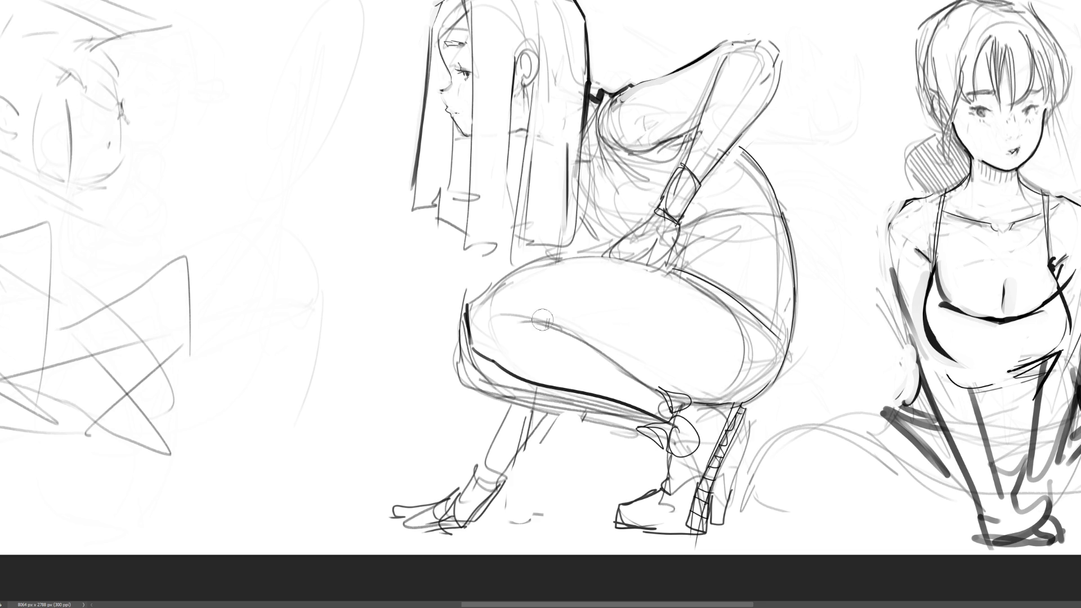
{"action": "mouse_move", "coordinate": [485, 315]}
{"action": "left_mouse_down"}
{"action": "mouse_move", "coordinate": [485, 336]}
{"action": "mouse_move", "coordinate": [513, 356]}
{"action": "mouse_move", "coordinate": [659, 410]}
{"action": "mouse_move", "coordinate": [577, 352]}
{"action": "mouse_move", "coordinate": [503, 321]}
{"action": "mouse_move", "coordinate": [520, 287]}
{"action": "mouse_move", "coordinate": [591, 272]}
{"action": "mouse_move", "coordinate": [541, 315]}
{"action": "mouse_move", "coordinate": [597, 298]}
{"action": "mouse_move", "coordinate": [703, 373]}
{"action": "mouse_move", "coordinate": [665, 377]}
{"action": "mouse_move", "coordinate": [715, 383]}
{"action": "mouse_move", "coordinate": [727, 342]}
{"action": "mouse_move", "coordinate": [704, 298]}
{"action": "mouse_move", "coordinate": [614, 270]}
{"action": "mouse_move", "coordinate": [704, 350]}
{"action": "mouse_move", "coordinate": [650, 308]}
{"action": "left_mouse_up"}
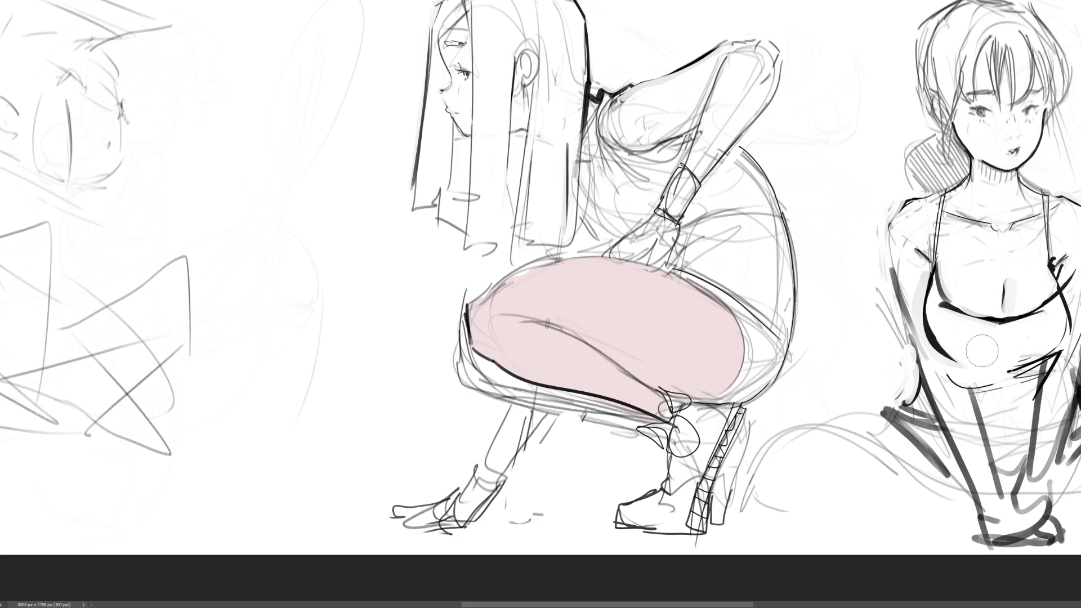
Step: Shift the thigh's pink fill to a flat light beige skin tone
{"action": "key", "text": "shift+BackSpace"}
Step: Paint darker shadow bands along the thigh's lower-left edge and underside
{"action": "left_click", "coordinate": [529, 333]}
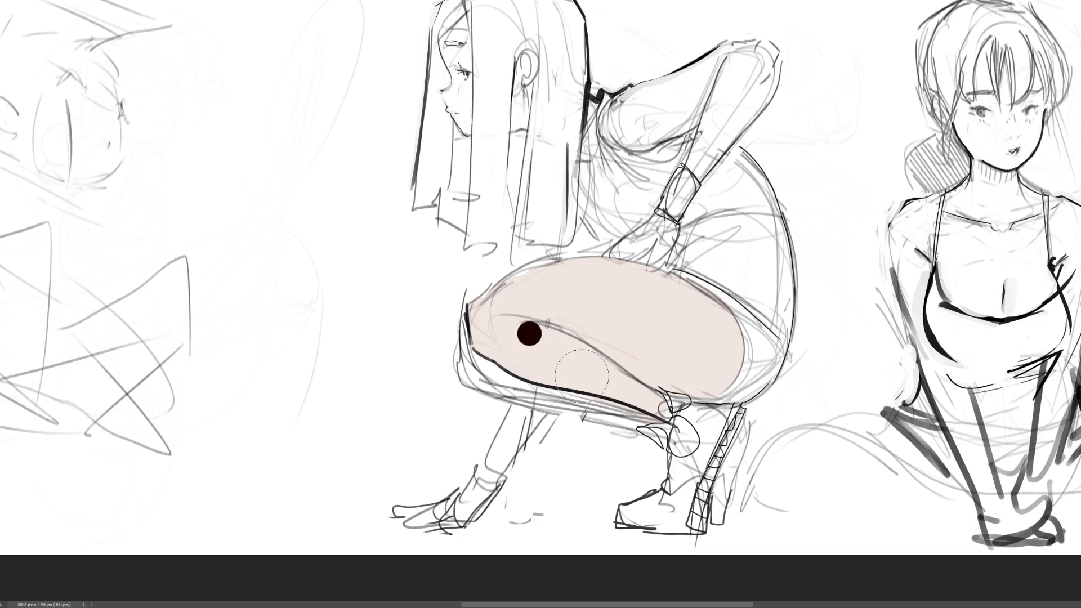
{"action": "key", "text": "ctrl+z"}
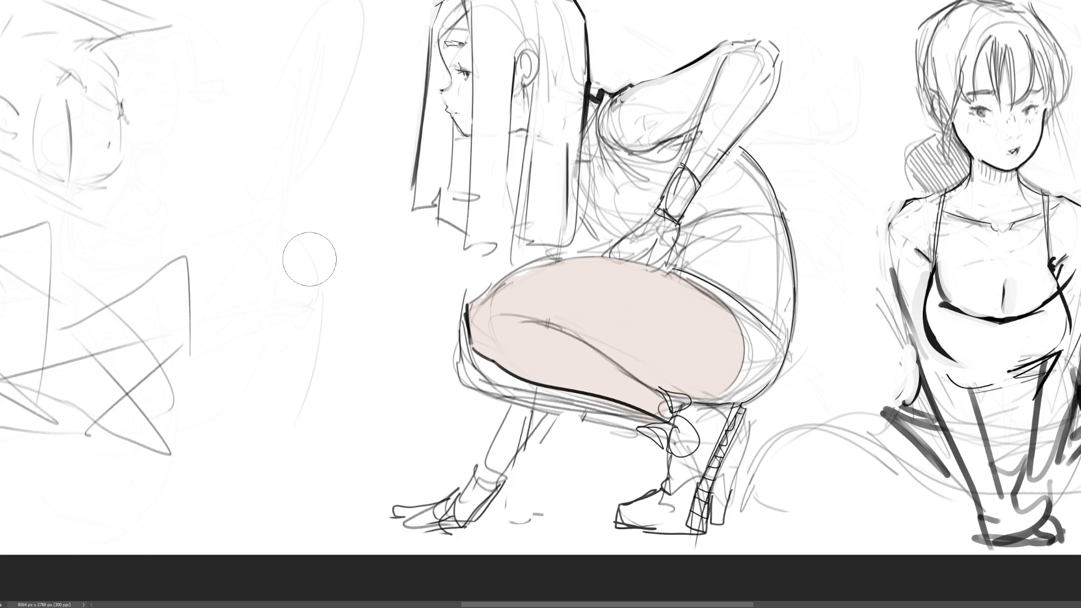
{"action": "key", "text": "bracketleft"}
{"action": "key", "text": "bracketleft"}
{"action": "key", "text": "bracketleft"}
{"action": "key", "text": "bracketright"}
{"action": "key", "text": "bracketright"}
{"action": "key", "text": "bracketright"}
{"action": "mouse_move", "coordinate": [475, 334]}
{"action": "left_mouse_down"}
{"action": "mouse_move", "coordinate": [515, 363]}
{"action": "mouse_move", "coordinate": [653, 414]}
{"action": "left_mouse_up"}
{"action": "key", "text": "bracketright"}
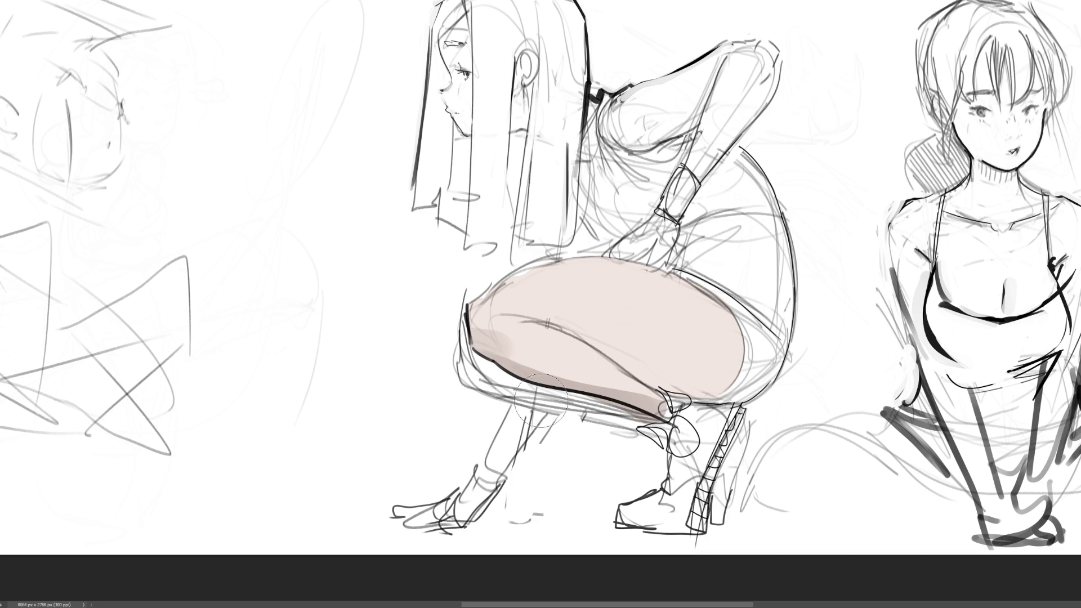
{"action": "left_click_drag", "start_coordinate": [479, 346], "coordinate": [662, 403]}
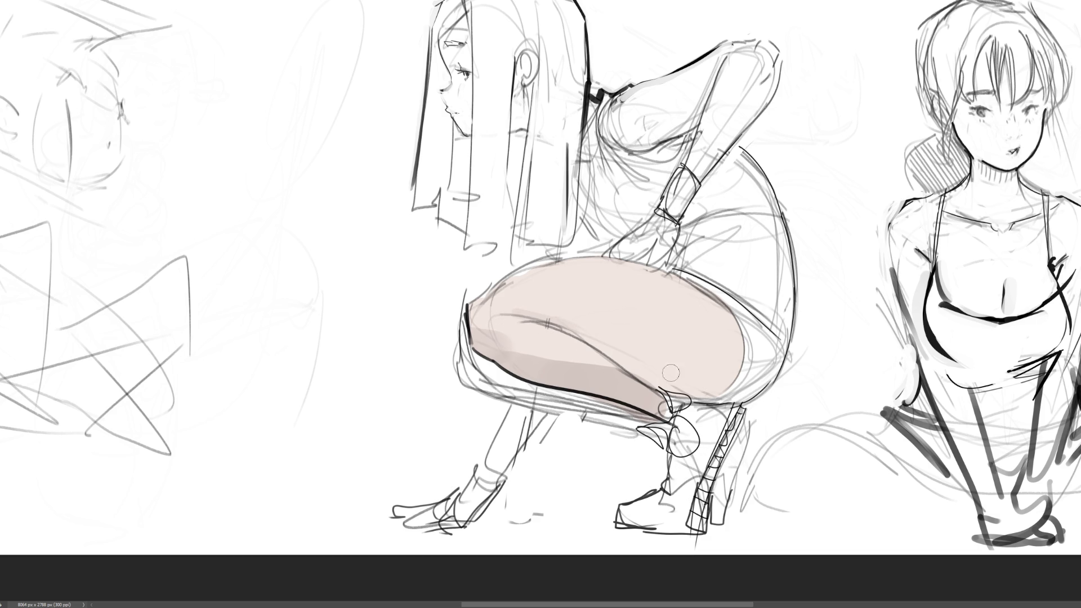
{"action": "left_click_drag", "start_coordinate": [499, 312], "coordinate": [513, 313]}
Step: Deepen the lower-right thigh shadow and blend lighter midtones across its middle and top edge
{"action": "key", "text": "bracketright"}
{"action": "key", "text": "bracketright"}
{"action": "key", "text": "bracketright"}
{"action": "left_click_drag", "start_coordinate": [563, 338], "coordinate": [800, 343]}
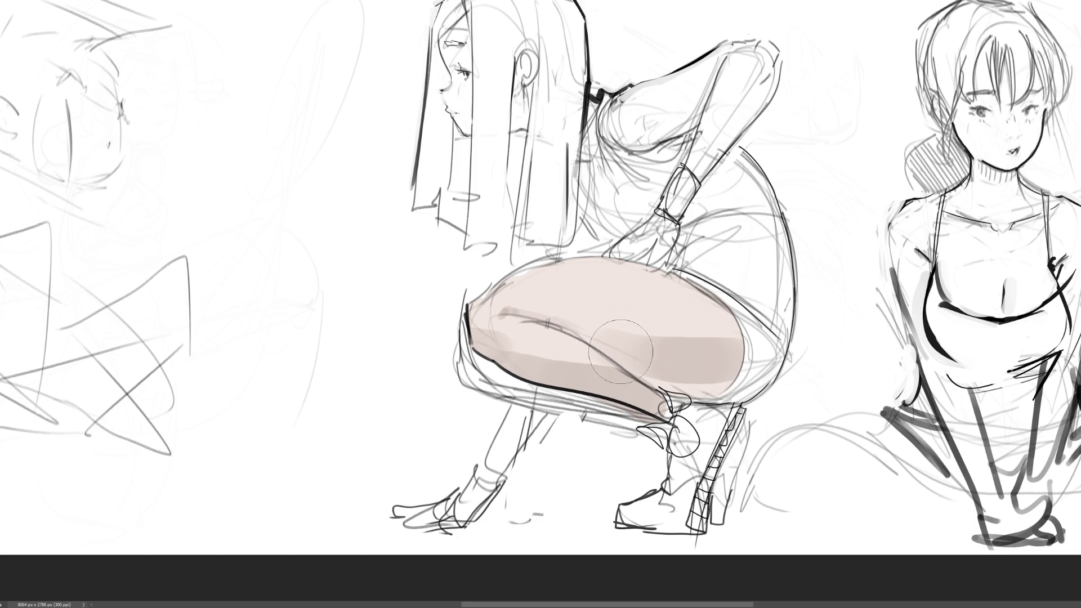
{"action": "key", "text": "ctrl+z"}
{"action": "key", "text": "bracketleft"}
{"action": "key", "text": "bracketleft"}
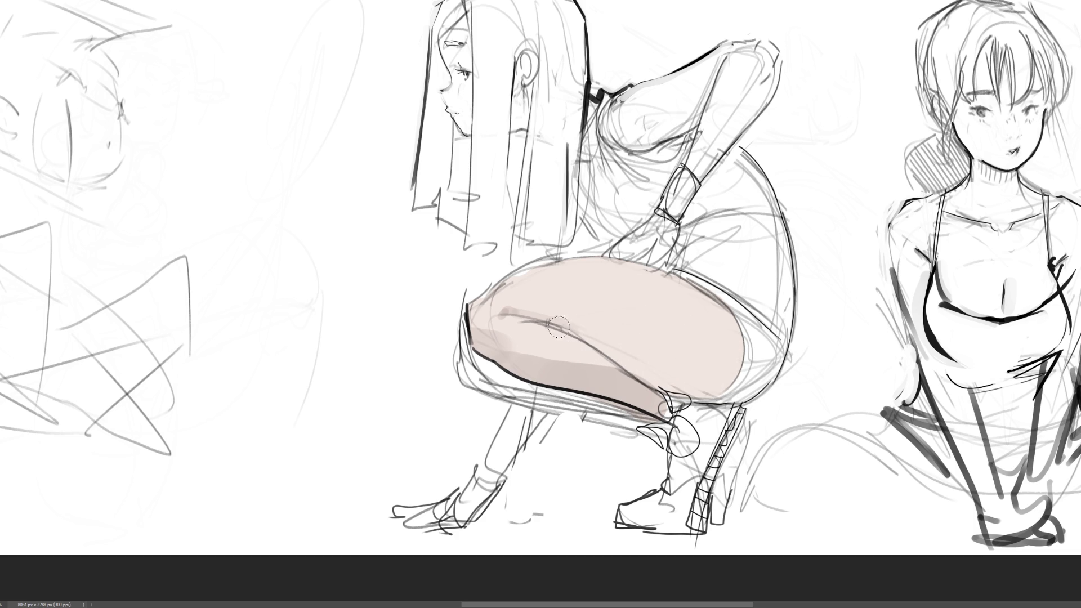
{"action": "left_click_drag", "start_coordinate": [607, 354], "coordinate": [738, 359]}
{"action": "mouse_move", "coordinate": [597, 360]}
{"action": "left_mouse_down"}
{"action": "mouse_move", "coordinate": [744, 369]}
{"action": "mouse_move", "coordinate": [631, 363]}
{"action": "mouse_move", "coordinate": [674, 369]}
{"action": "left_mouse_up"}
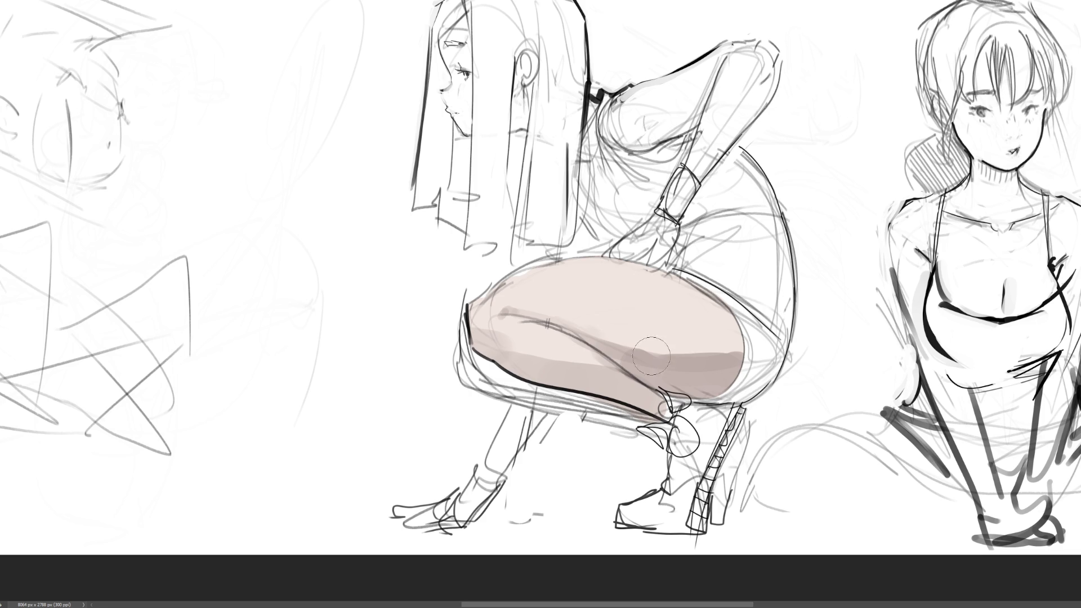
{"action": "left_click_drag", "start_coordinate": [733, 392], "coordinate": [724, 397]}
{"action": "left_click_drag", "start_coordinate": [579, 335], "coordinate": [749, 352]}
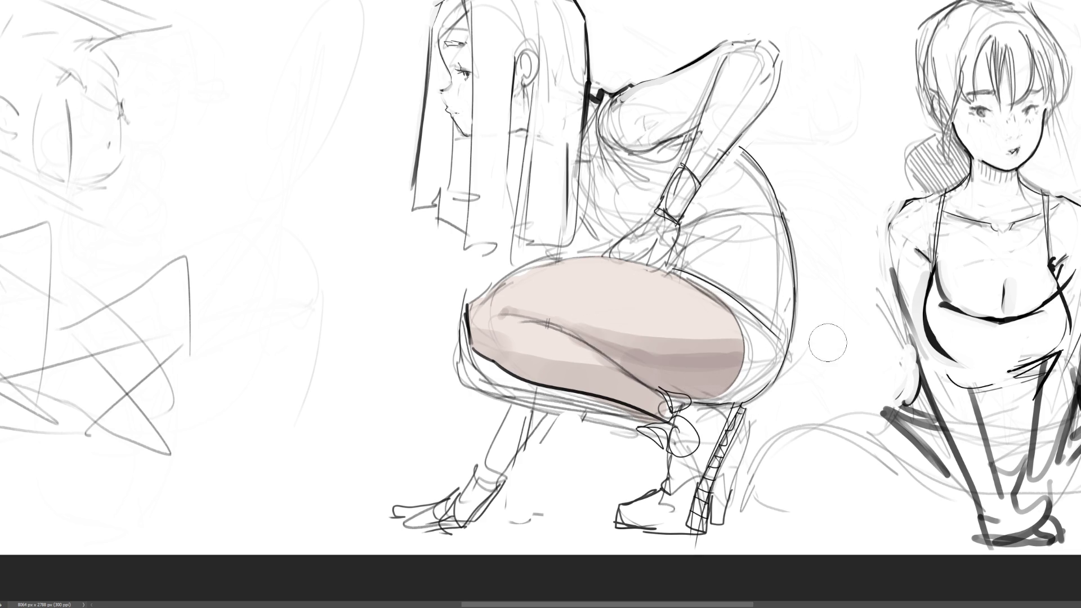
{"action": "left_click_drag", "start_coordinate": [586, 316], "coordinate": [780, 336]}
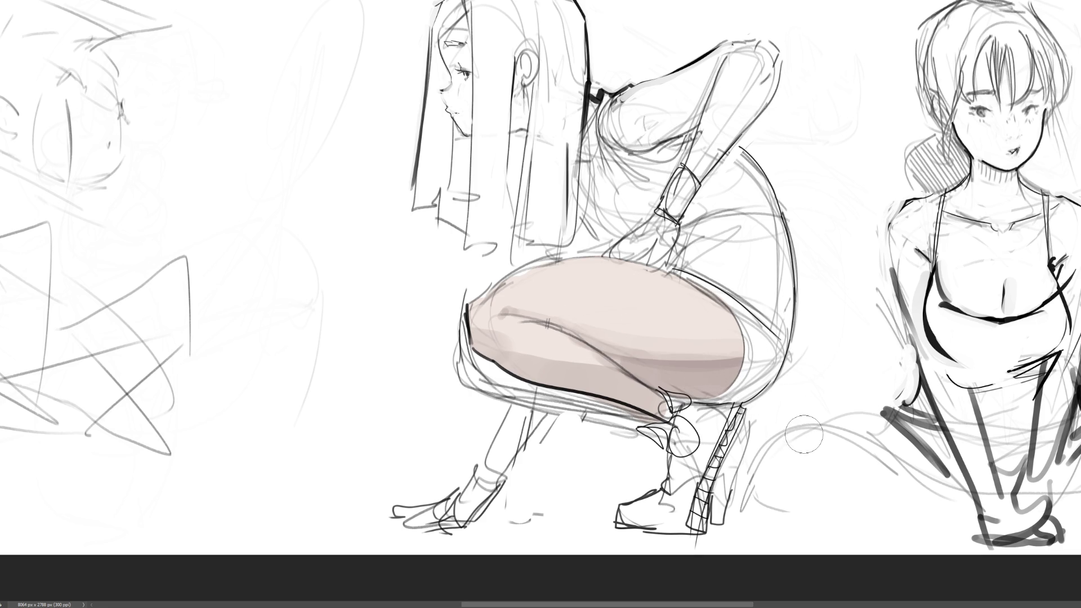
{"action": "mouse_move", "coordinate": [614, 273]}
{"action": "left_mouse_down"}
{"action": "mouse_move", "coordinate": [699, 308]}
{"action": "mouse_move", "coordinate": [672, 297]}
{"action": "left_mouse_up"}
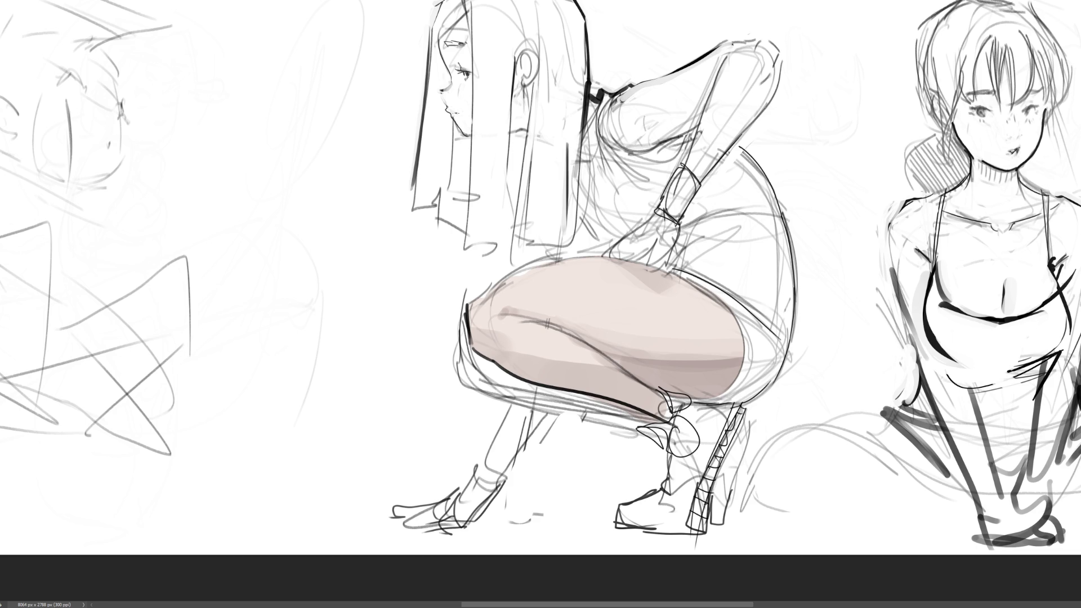
{"action": "scroll", "coordinate": [507, 363], "scroll_direction": "up", "scroll_amount": 3}
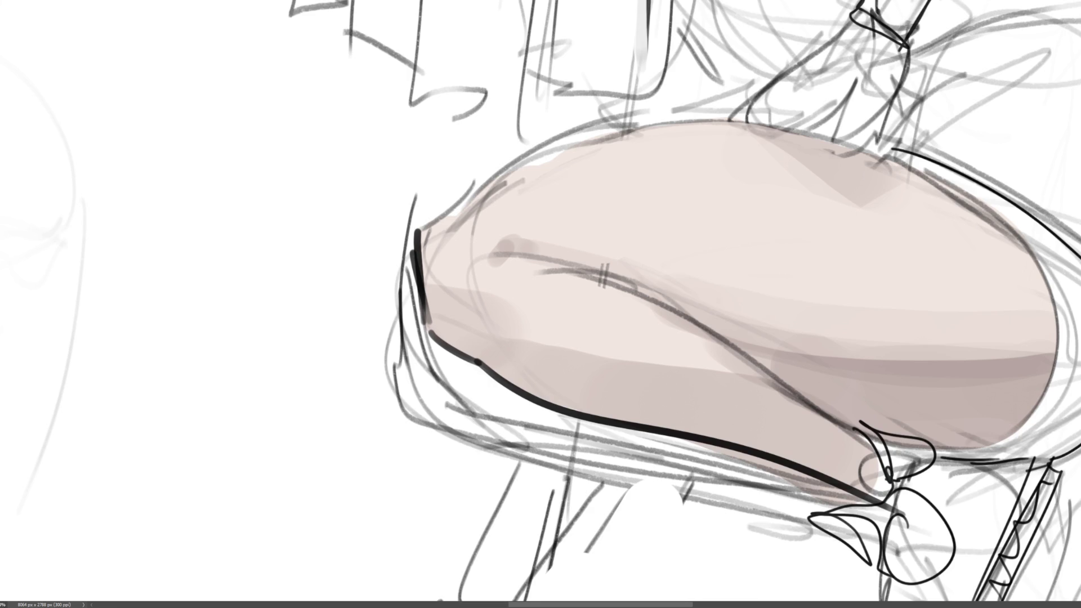
{"action": "scroll", "coordinate": [548, 297], "scroll_direction": "down", "scroll_amount": 3}
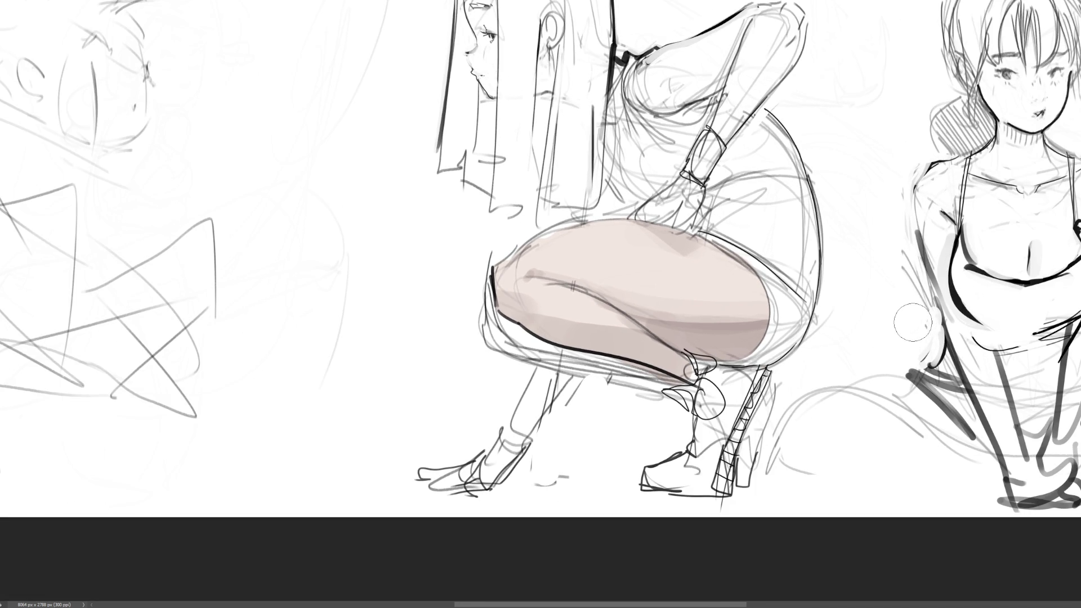
Step: Refill the locked thigh shape with dark red, then paint a soft pink highlight on its left end
{"action": "key", "text": "alt+BackSpace"}
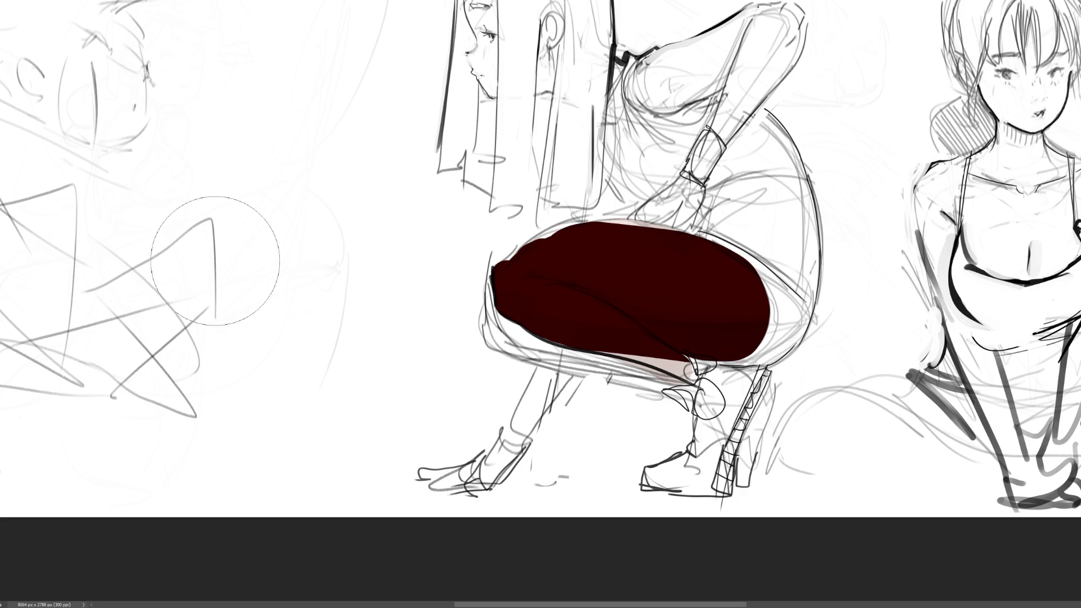
{"action": "left_click_drag", "start_coordinate": [640, 285], "coordinate": [664, 265]}
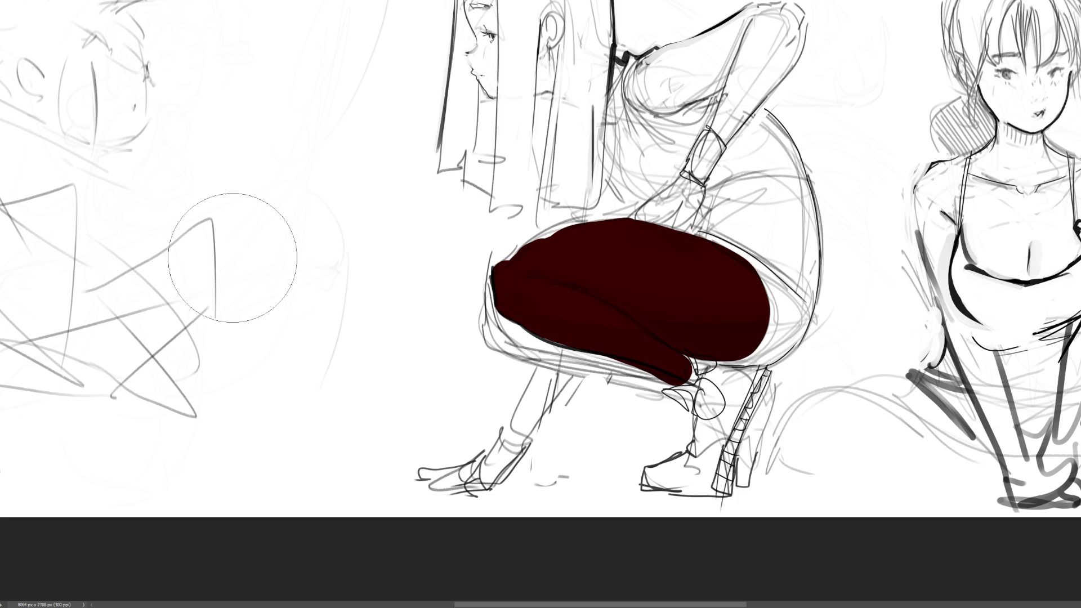
{"action": "key", "text": "bracketright"}
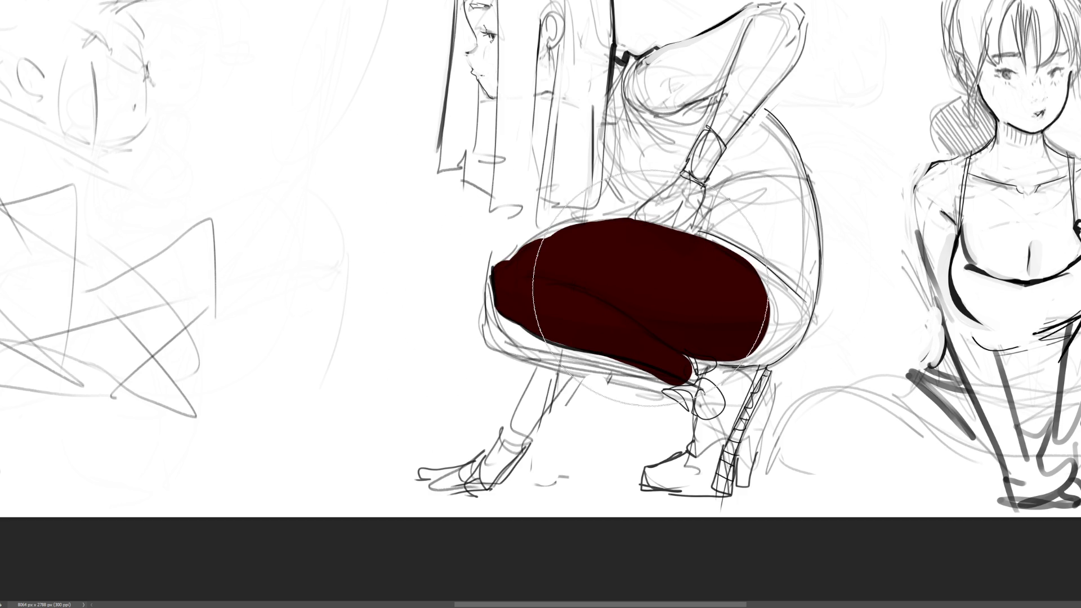
{"action": "key", "text": "bracketleft"}
{"action": "key", "text": "bracketleft"}
{"action": "key", "text": "bracketleft"}
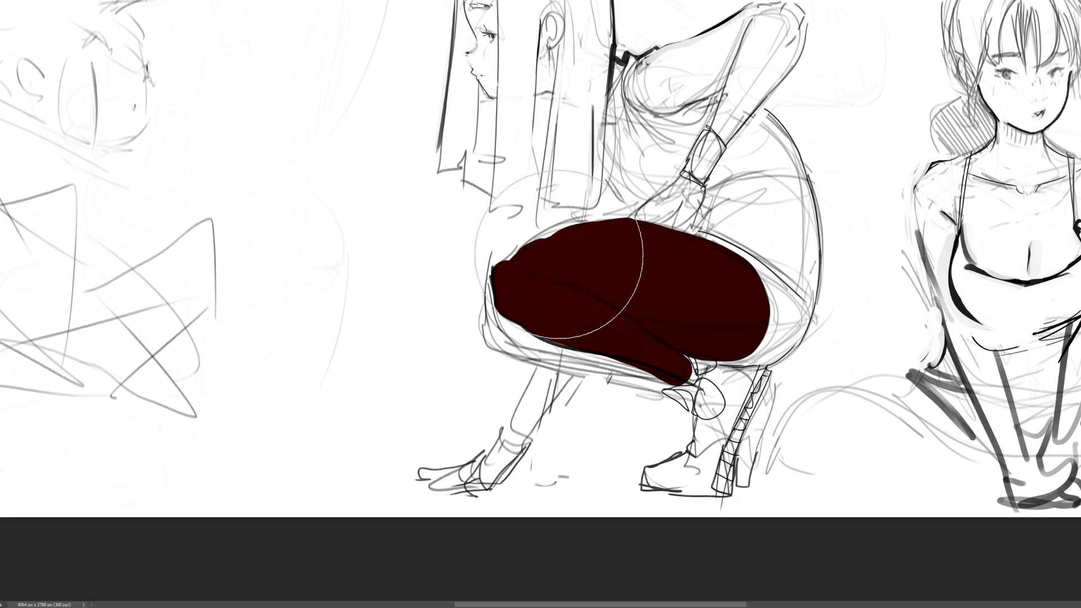
{"action": "mouse_move", "coordinate": [585, 262]}
{"action": "left_mouse_down"}
{"action": "mouse_move", "coordinate": [534, 256]}
{"action": "mouse_move", "coordinate": [704, 276]}
{"action": "mouse_move", "coordinate": [592, 253]}
{"action": "mouse_move", "coordinate": [693, 288]}
{"action": "mouse_move", "coordinate": [721, 315]}
{"action": "mouse_move", "coordinate": [541, 293]}
{"action": "mouse_move", "coordinate": [631, 326]}
{"action": "mouse_move", "coordinate": [656, 370]}
{"action": "left_mouse_up"}
Step: Repaint the thigh in lighter pink and blend away the dark patch on its top
{"action": "mouse_move", "coordinate": [580, 225]}
{"action": "left_mouse_down"}
{"action": "mouse_move", "coordinate": [674, 274]}
{"action": "mouse_move", "coordinate": [513, 243]}
{"action": "left_mouse_up"}
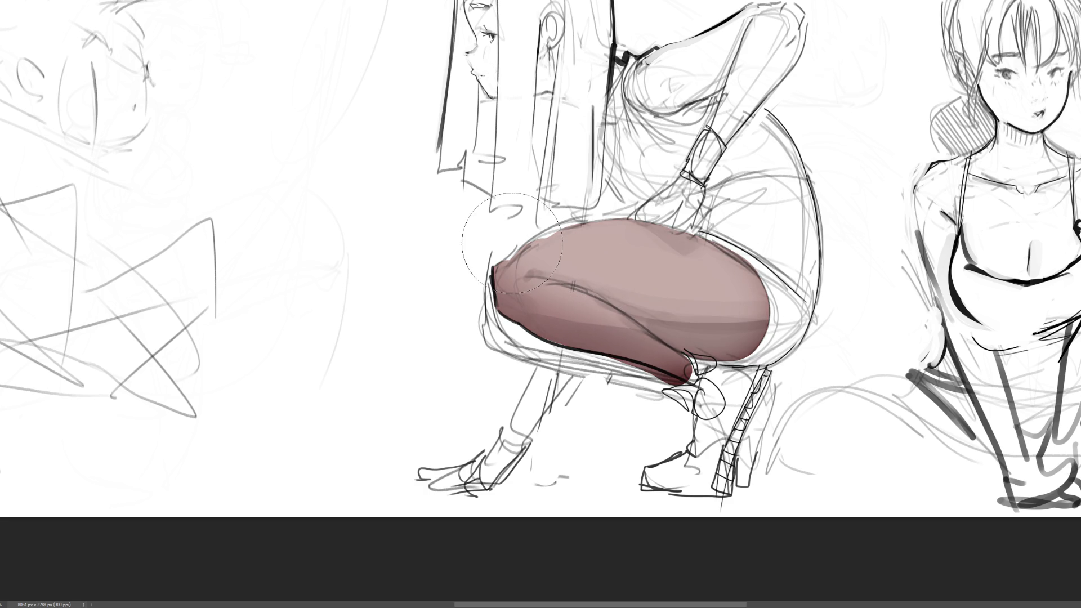
{"action": "mouse_move", "coordinate": [523, 315]}
{"action": "left_mouse_down"}
{"action": "mouse_move", "coordinate": [597, 338]}
{"action": "mouse_move", "coordinate": [522, 303]}
{"action": "left_mouse_up"}
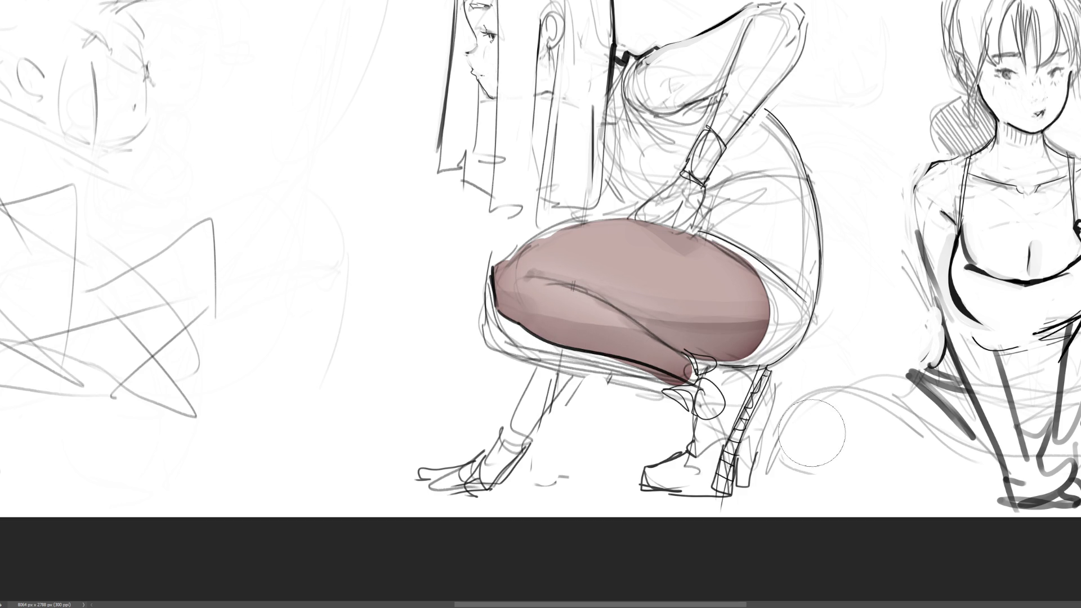
{"action": "left_click_drag", "start_coordinate": [574, 251], "coordinate": [744, 264]}
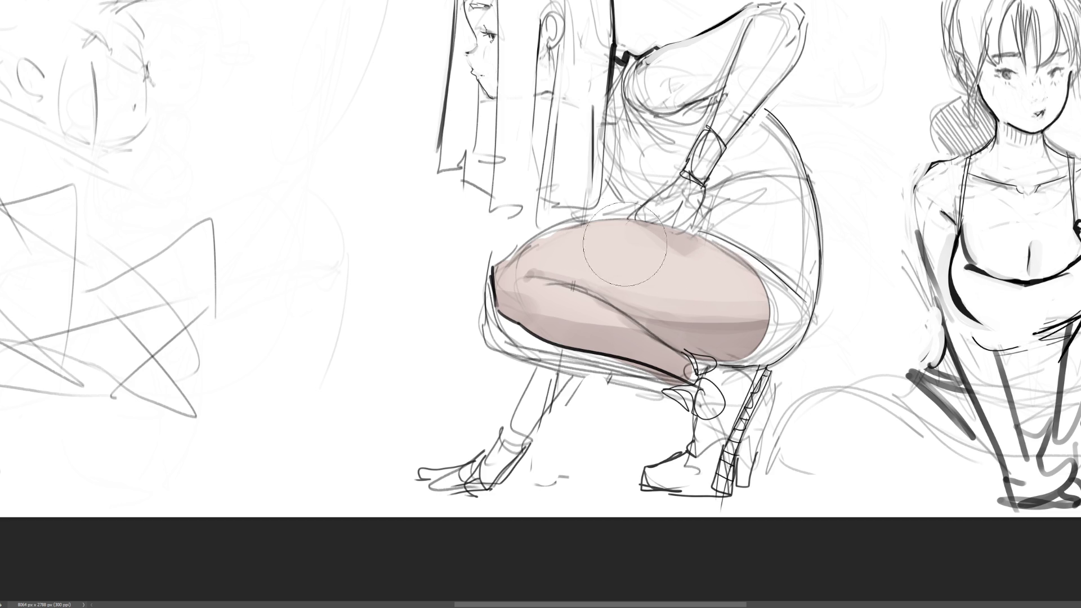
{"action": "left_click_drag", "start_coordinate": [658, 251], "coordinate": [700, 314]}
Step: Trace the thigh's contours in thin dark red and soften the right figure's torso lines
{"action": "left_click_drag", "start_coordinate": [768, 282], "coordinate": [676, 381]}
{"action": "mouse_move", "coordinate": [699, 236]}
{"action": "left_mouse_down"}
{"action": "mouse_move", "coordinate": [507, 254]}
{"action": "mouse_move", "coordinate": [496, 307]}
{"action": "left_mouse_up"}
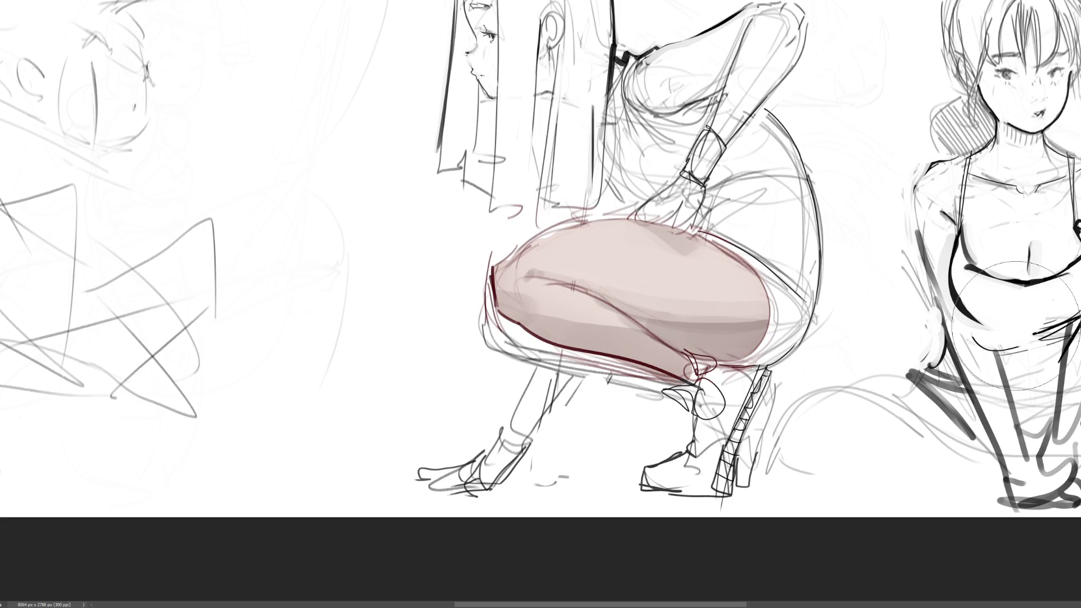
{"action": "mouse_move", "coordinate": [1014, 338]}
{"action": "left_mouse_down"}
{"action": "mouse_move", "coordinate": [1048, 282]}
{"action": "mouse_move", "coordinate": [1030, 394]}
{"action": "left_mouse_up"}
Step: Pan the canvas up and sideways to bring the whole crouching figure into view
{"action": "scroll", "coordinate": [541, 259], "scroll_direction": "up", "scroll_amount": 2}
{"action": "scroll", "coordinate": [541, 259], "scroll_direction": "right", "scroll_amount": 2}
{"action": "scroll", "coordinate": [541, 293], "scroll_direction": "right", "scroll_amount": 5}
{"action": "scroll", "coordinate": [541, 293], "scroll_direction": "left", "scroll_amount": 4}
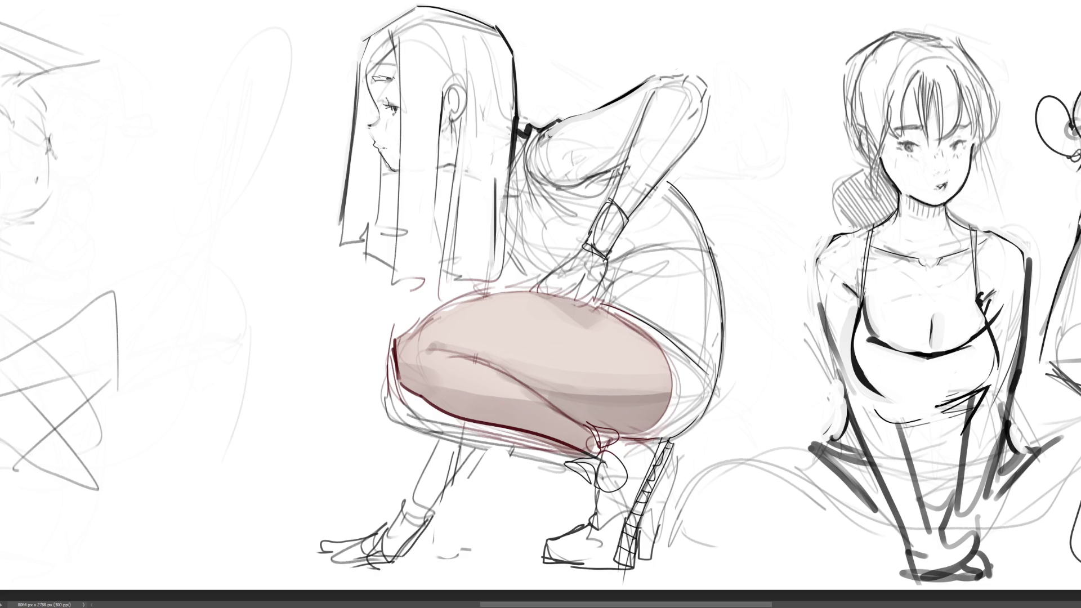
Step: Add a peach highlight to the thigh's left end, brown shading on top, and a reddish diagonal crease
{"action": "mouse_move", "coordinate": [490, 330]}
{"action": "left_mouse_down"}
{"action": "mouse_move", "coordinate": [535, 343]}
{"action": "mouse_move", "coordinate": [414, 363]}
{"action": "left_mouse_up"}
{"action": "left_click", "coordinate": [431, 346]}
{"action": "mouse_move", "coordinate": [553, 316]}
{"action": "left_mouse_down"}
{"action": "mouse_move", "coordinate": [532, 296]}
{"action": "mouse_move", "coordinate": [657, 389]}
{"action": "left_mouse_up"}
{"action": "key", "text": "bracketright"}
{"action": "key", "text": "bracketright"}
{"action": "key", "text": "bracketright"}
{"action": "key", "text": "bracketleft"}
{"action": "key", "text": "bracketleft"}
{"action": "key", "text": "bracketleft"}
{"action": "key", "text": "bracketleft"}
{"action": "left_click_drag", "start_coordinate": [466, 350], "coordinate": [577, 429]}
Step: Darken the left end of the thigh crease, soften its lower-left shading and add a white highlight
{"action": "left_click", "coordinate": [429, 347]}
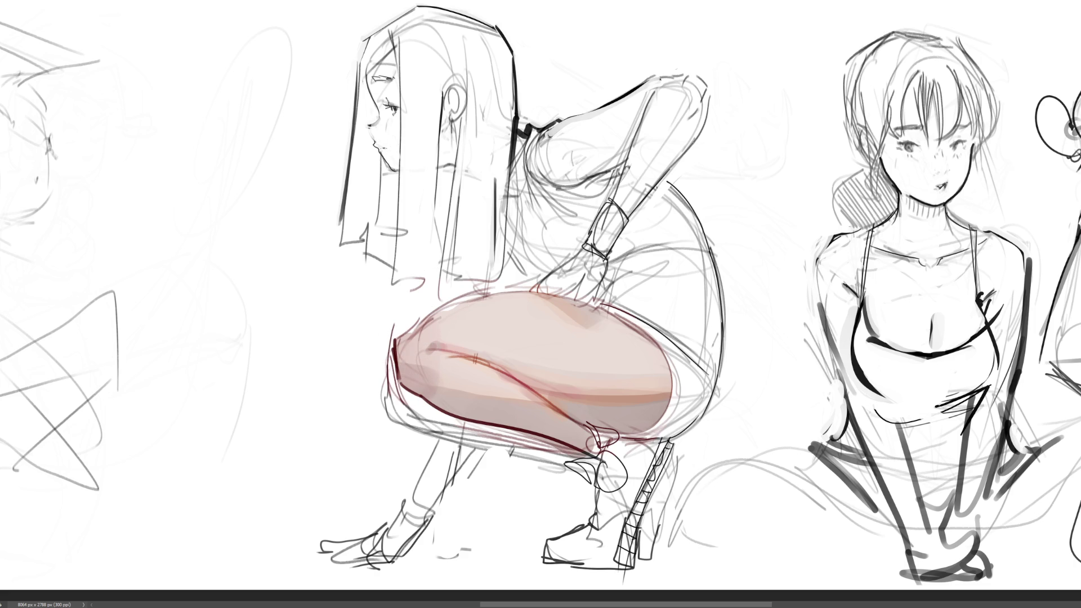
{"action": "left_click_drag", "start_coordinate": [394, 360], "coordinate": [436, 397]}
{"action": "left_click_drag", "start_coordinate": [429, 344], "coordinate": [445, 350]}
{"action": "left_click_drag", "start_coordinate": [473, 374], "coordinate": [481, 370]}
Step: Darken the line along the top-left of the crouching figure's head and the hair's lower edge
{"action": "scroll", "coordinate": [601, 361], "scroll_direction": "down", "scroll_amount": 2}
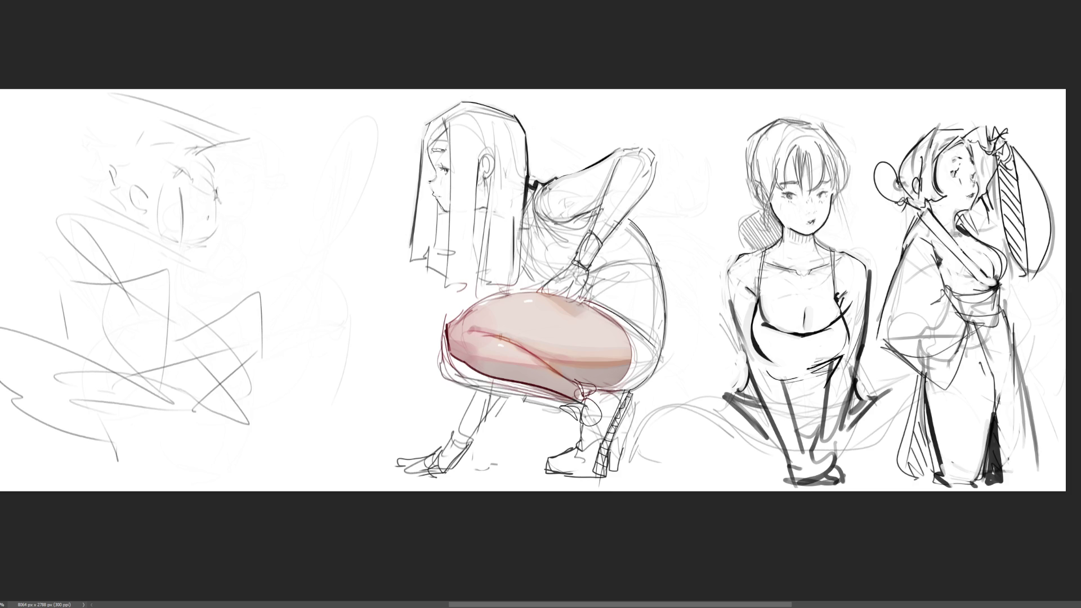
{"action": "mouse_move", "coordinate": [461, 103]}
{"action": "left_mouse_down"}
{"action": "mouse_move", "coordinate": [431, 126]}
{"action": "mouse_move", "coordinate": [419, 209]}
{"action": "mouse_move", "coordinate": [418, 263]}
{"action": "mouse_move", "coordinate": [432, 252]}
{"action": "mouse_move", "coordinate": [429, 271]}
{"action": "mouse_move", "coordinate": [450, 287]}
{"action": "mouse_move", "coordinate": [476, 293]}
{"action": "mouse_move", "coordinate": [482, 160]}
{"action": "mouse_move", "coordinate": [493, 155]}
{"action": "mouse_move", "coordinate": [493, 178]}
{"action": "left_mouse_up"}
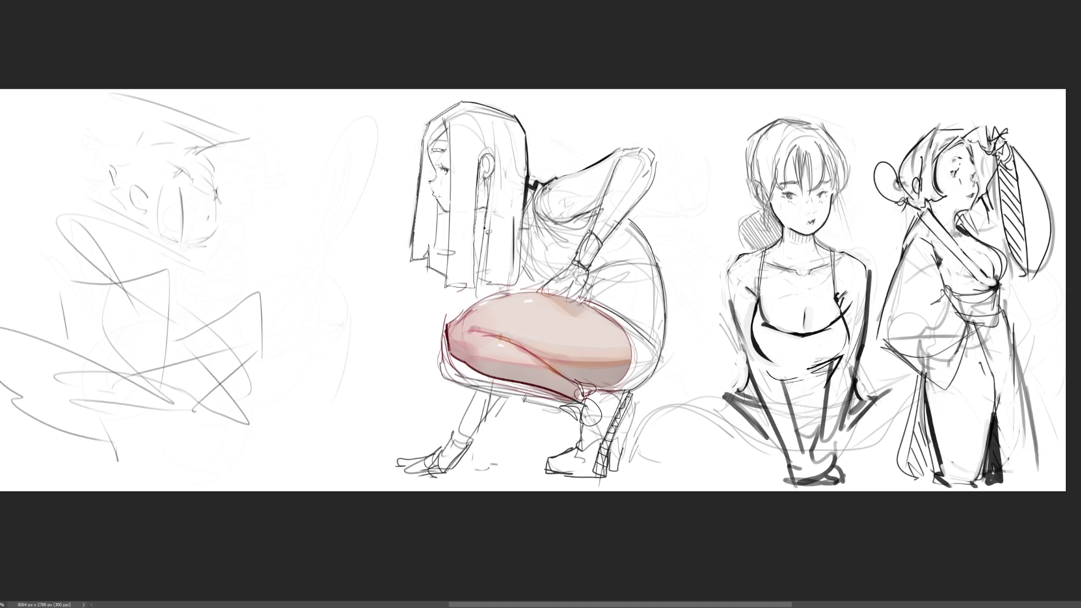
{"action": "mouse_move", "coordinate": [498, 287]}
{"action": "left_mouse_down"}
{"action": "mouse_move", "coordinate": [519, 279]}
{"action": "mouse_move", "coordinate": [531, 134]}
{"action": "mouse_move", "coordinate": [462, 101]}
{"action": "left_mouse_up"}
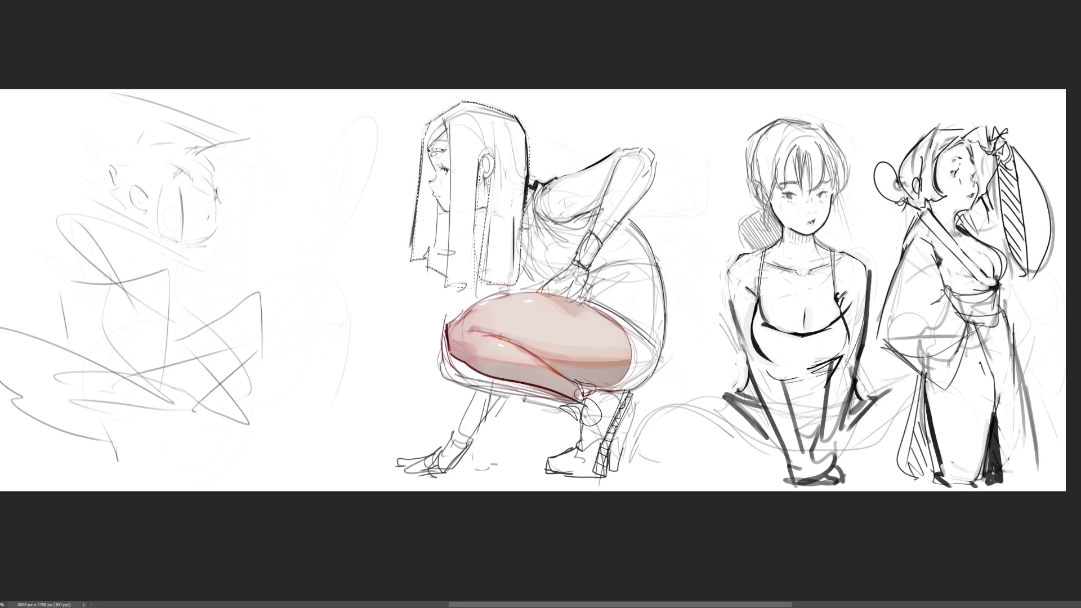
Step: Redraw the crouching girl's face profile from forehead to lips
{"action": "mouse_move", "coordinate": [451, 137]}
{"action": "left_mouse_down"}
{"action": "mouse_move", "coordinate": [434, 163]}
{"action": "mouse_move", "coordinate": [441, 180]}
{"action": "mouse_move", "coordinate": [430, 191]}
{"action": "mouse_move", "coordinate": [444, 200]}
{"action": "left_mouse_up"}
Step: Paint light blue over the selected hair with a large brush, then shrink the brush
{"action": "left_click_drag", "start_coordinate": [430, 371], "coordinate": [516, 81]}
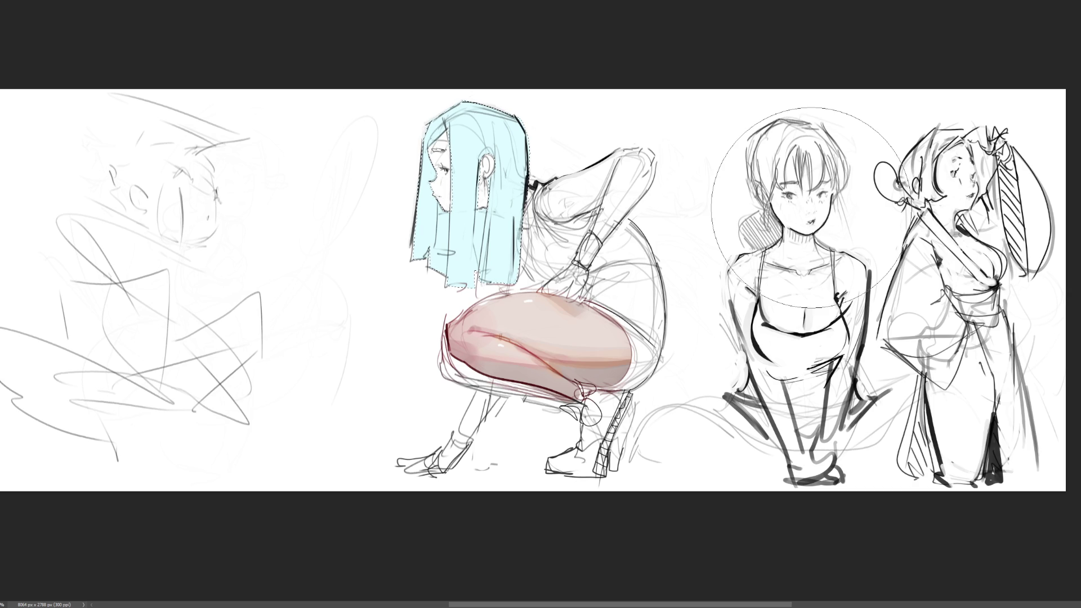
{"action": "key", "text": "bracketleft"}
{"action": "key", "text": "bracketleft"}
{"action": "key", "text": "bracketleft"}
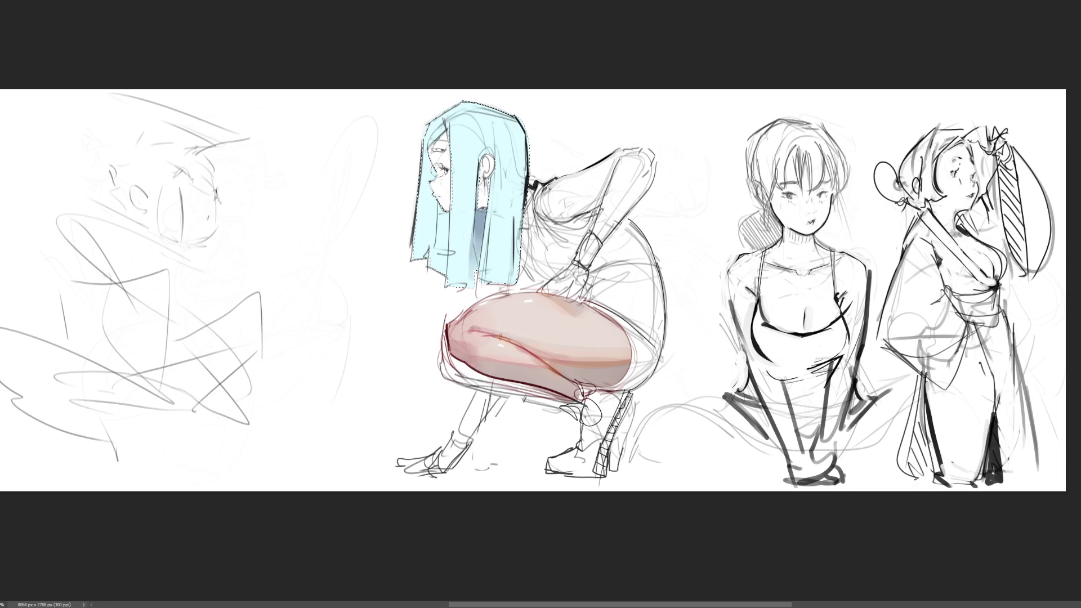
Step: Shade the left hair strand darker blue, then restore the hair selection with a larger brush
{"action": "left_click_drag", "start_coordinate": [429, 144], "coordinate": [445, 225]}
{"action": "left_click_drag", "start_coordinate": [430, 146], "coordinate": [442, 271]}
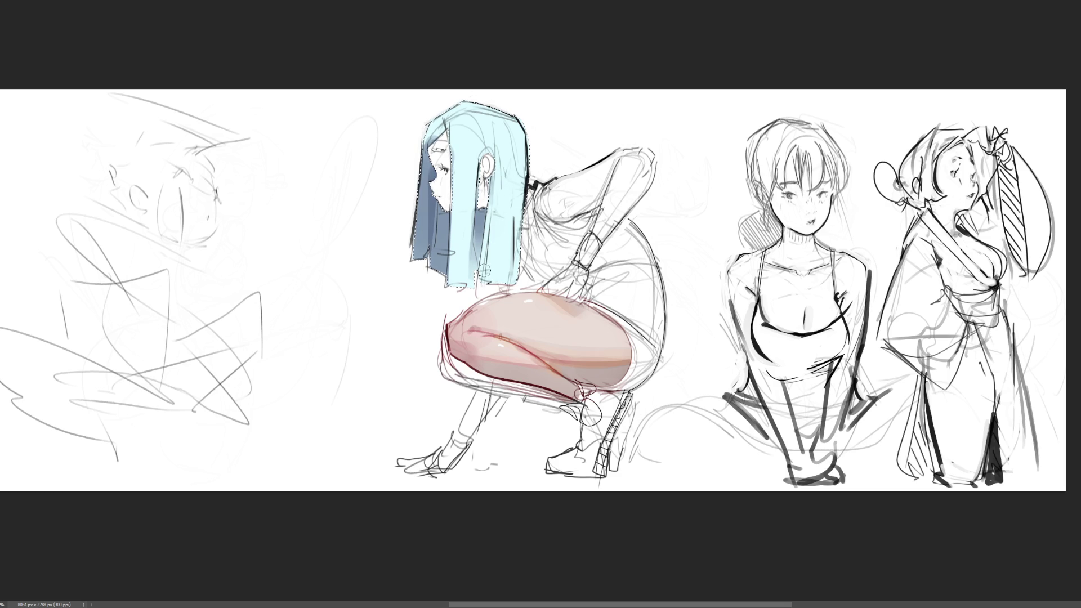
{"action": "key", "text": "ctrl+d"}
{"action": "key", "text": "ctrl+shift+d"}
{"action": "key", "text": "bracketright"}
{"action": "key", "text": "bracketright"}
{"action": "key", "text": "bracketright"}
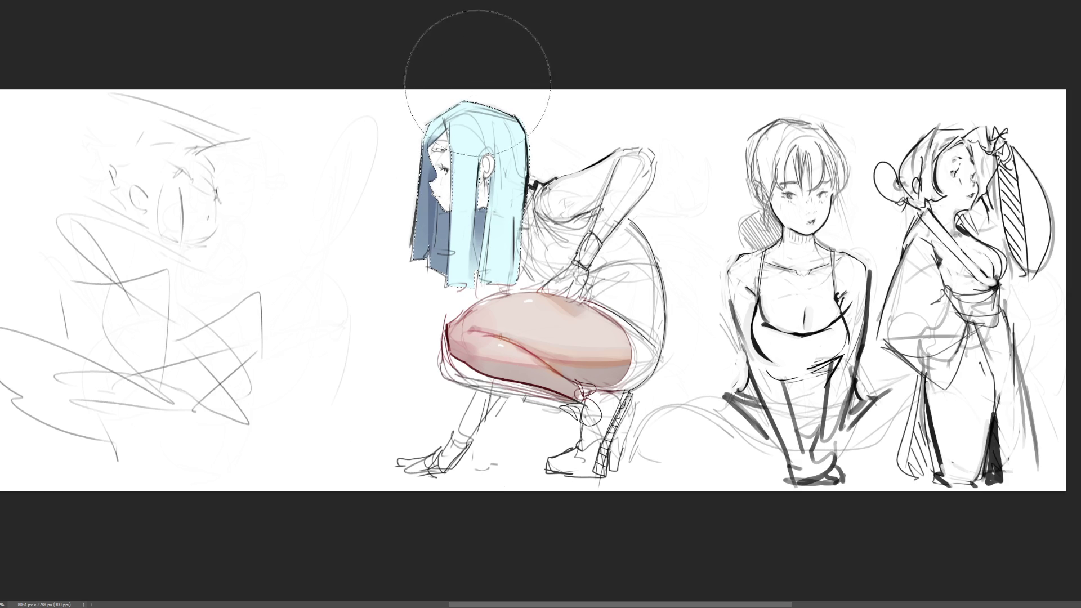
Step: Grade the hair from pale cyan to deep blue, deselect, and outline its top in brown
{"action": "left_click_drag", "start_coordinate": [483, 60], "coordinate": [413, 386]}
{"action": "mouse_move", "coordinate": [501, 84]}
{"action": "left_mouse_down"}
{"action": "mouse_move", "coordinate": [435, 422]}
{"action": "mouse_move", "coordinate": [524, 67]}
{"action": "mouse_move", "coordinate": [436, 445]}
{"action": "mouse_move", "coordinate": [515, 62]}
{"action": "left_mouse_up"}
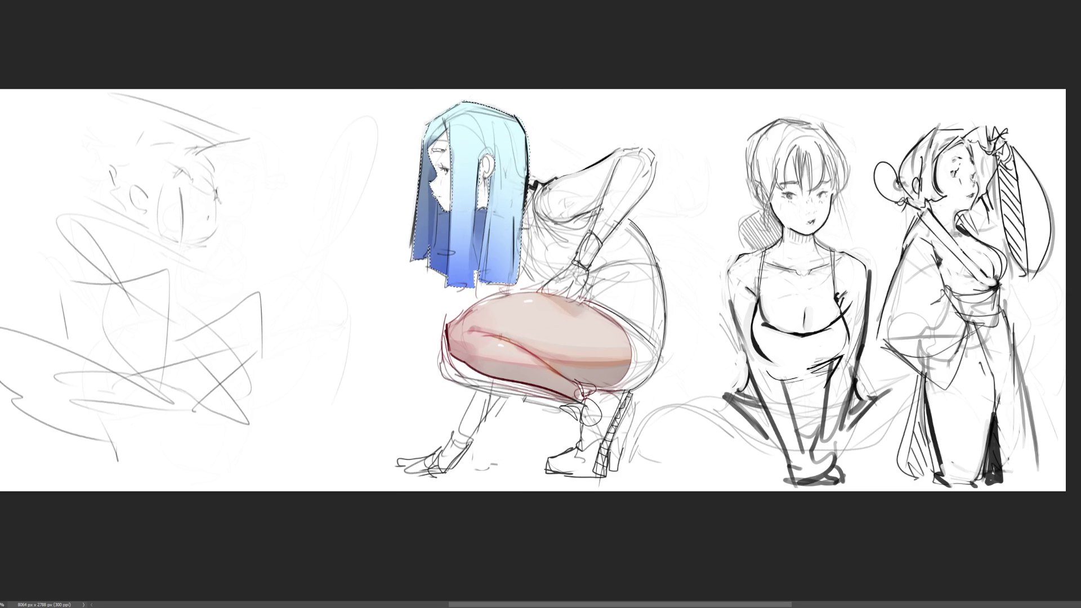
{"action": "key", "text": "ctrl+d"}
{"action": "key", "text": "bracketleft"}
{"action": "key", "text": "bracketleft"}
{"action": "key", "text": "bracketleft"}
{"action": "mouse_move", "coordinate": [458, 125]}
{"action": "left_mouse_down"}
{"action": "mouse_move", "coordinate": [440, 169]}
{"action": "mouse_move", "coordinate": [504, 158]}
{"action": "mouse_move", "coordinate": [490, 186]}
{"action": "mouse_move", "coordinate": [513, 135]}
{"action": "left_mouse_up"}
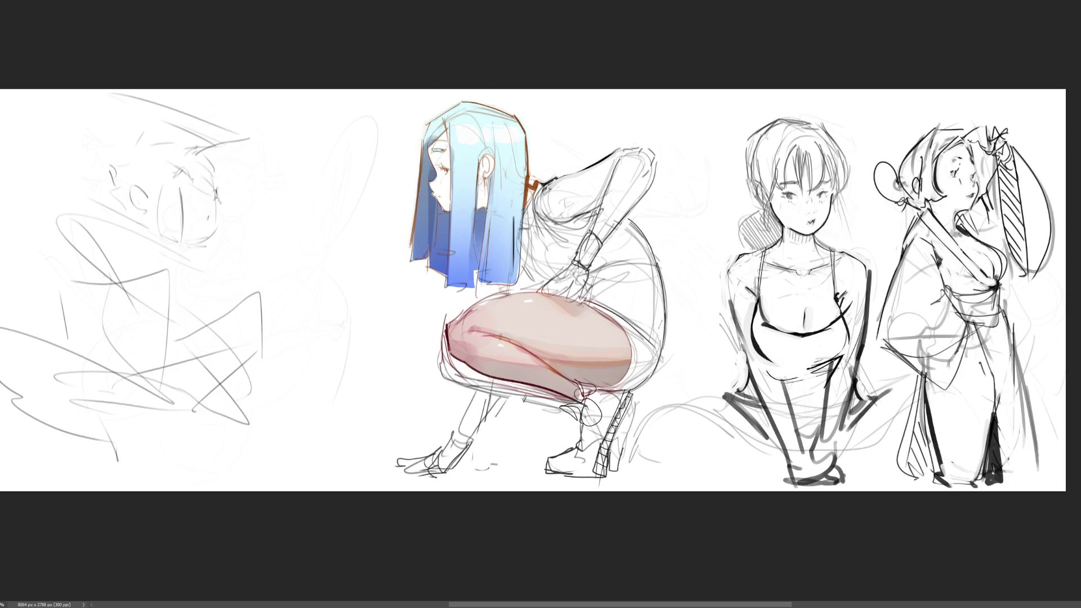
Step: Repaint the hair outline in magenta, blue and purple strokes and lighten the hair top
{"action": "mouse_move", "coordinate": [459, 116]}
{"action": "left_mouse_down"}
{"action": "mouse_move", "coordinate": [428, 214]}
{"action": "mouse_move", "coordinate": [518, 169]}
{"action": "left_mouse_up"}
{"action": "mouse_move", "coordinate": [429, 119]}
{"action": "left_mouse_down"}
{"action": "mouse_move", "coordinate": [524, 186]}
{"action": "mouse_move", "coordinate": [523, 242]}
{"action": "left_mouse_up"}
{"action": "left_click_drag", "start_coordinate": [479, 124], "coordinate": [458, 84]}
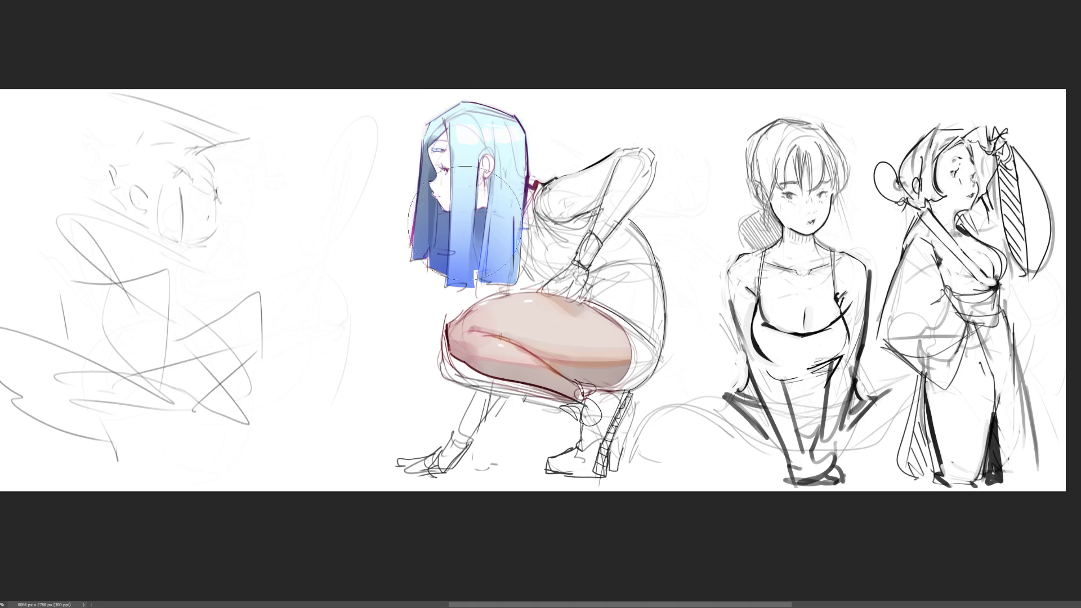
{"action": "key", "text": "bracketleft"}
{"action": "key", "text": "bracketleft"}
{"action": "key", "text": "ctrl+plus"}
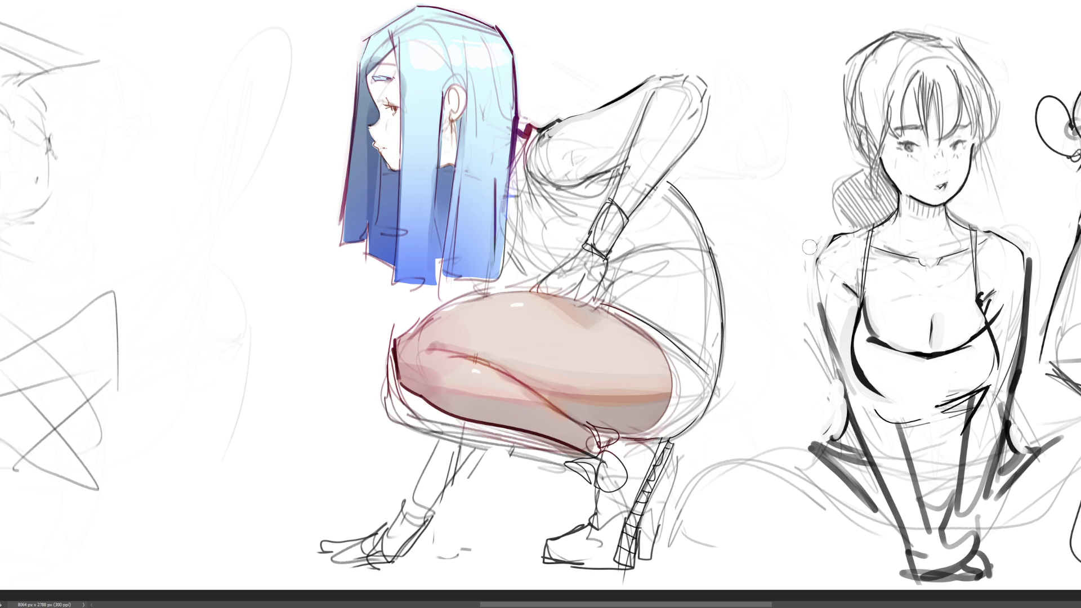
Step: Paint skin-tone shading over the cheek, jaw and neck, undoing a stray stroke beside the hair
{"action": "left_click", "coordinate": [769, 333]}
{"action": "left_click_drag", "start_coordinate": [401, 117], "coordinate": [399, 152]}
{"action": "left_click_drag", "start_coordinate": [454, 102], "coordinate": [459, 136]}
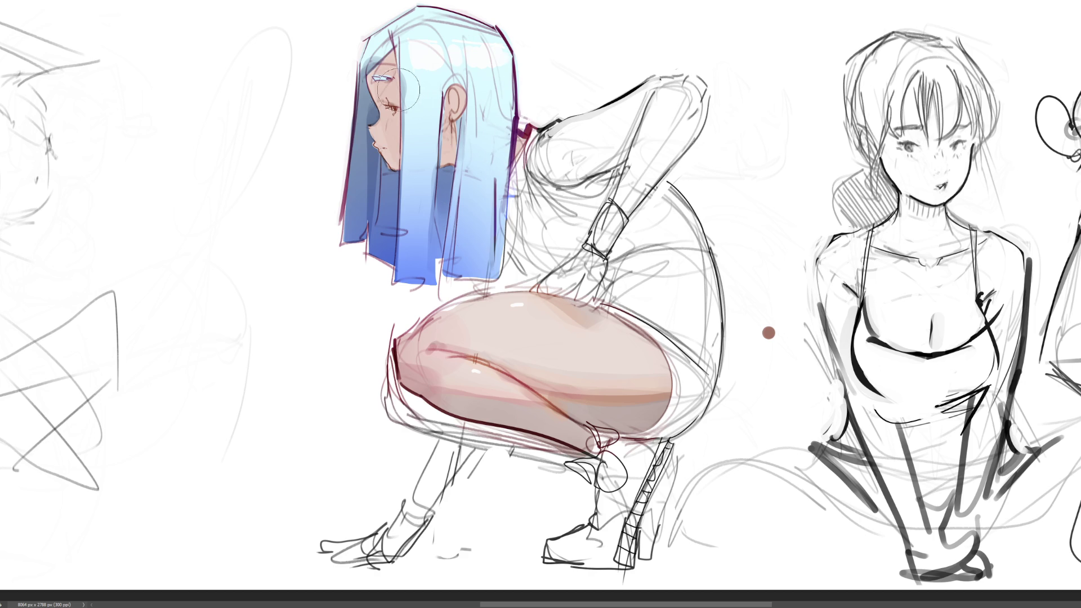
{"action": "left_click_drag", "start_coordinate": [383, 62], "coordinate": [414, 101]}
{"action": "key", "text": "ctrl+z"}
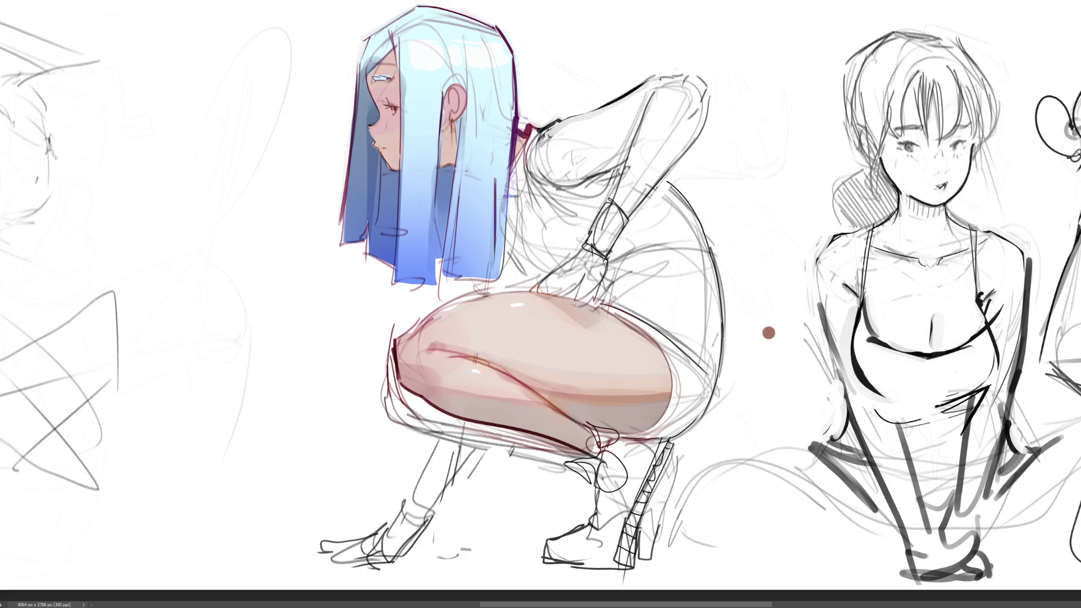
{"action": "left_click_drag", "start_coordinate": [453, 124], "coordinate": [448, 164]}
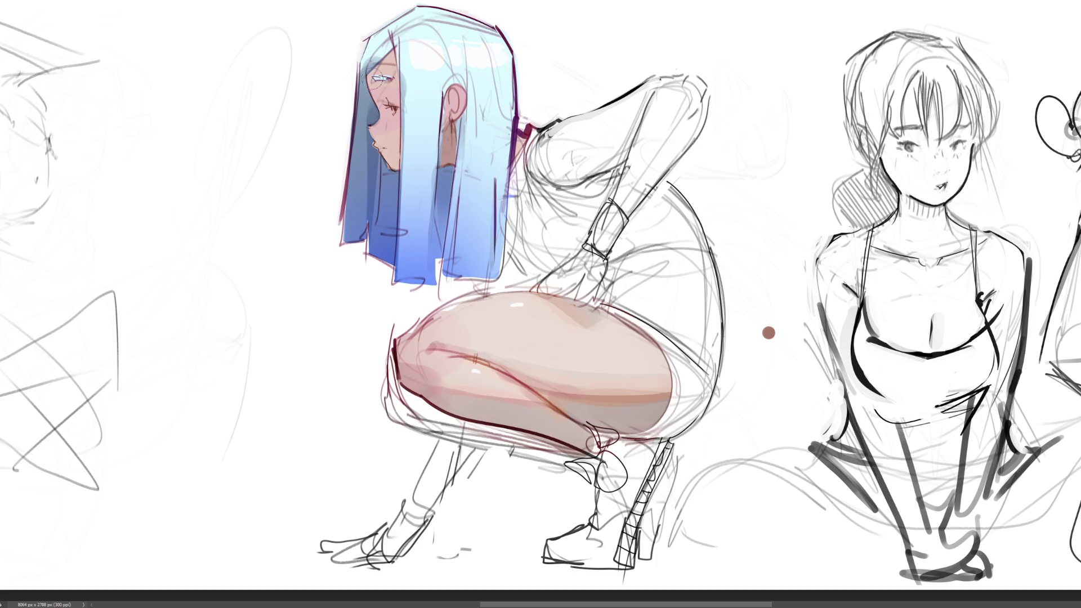
Step: Darken the shading around the eye, add a darker red ribbon mark and shade inside the ear
{"action": "left_click_drag", "start_coordinate": [372, 78], "coordinate": [391, 76]}
{"action": "key", "text": "ctrl+z"}
{"action": "key", "text": "ctrl+z"}
{"action": "left_click_drag", "start_coordinate": [390, 103], "coordinate": [378, 93]}
{"action": "left_click_drag", "start_coordinate": [526, 123], "coordinate": [533, 130]}
{"action": "left_click_drag", "start_coordinate": [452, 91], "coordinate": [459, 112]}
{"action": "scroll", "coordinate": [598, 296], "scroll_direction": "down", "scroll_amount": 6}
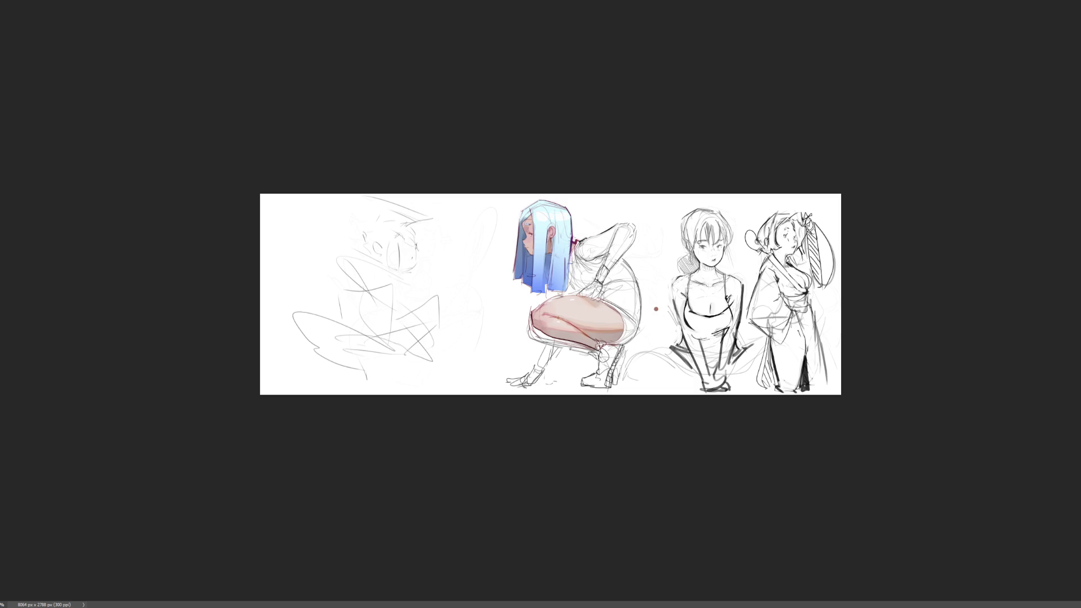
{"action": "key", "text": "ctrl+plus"}
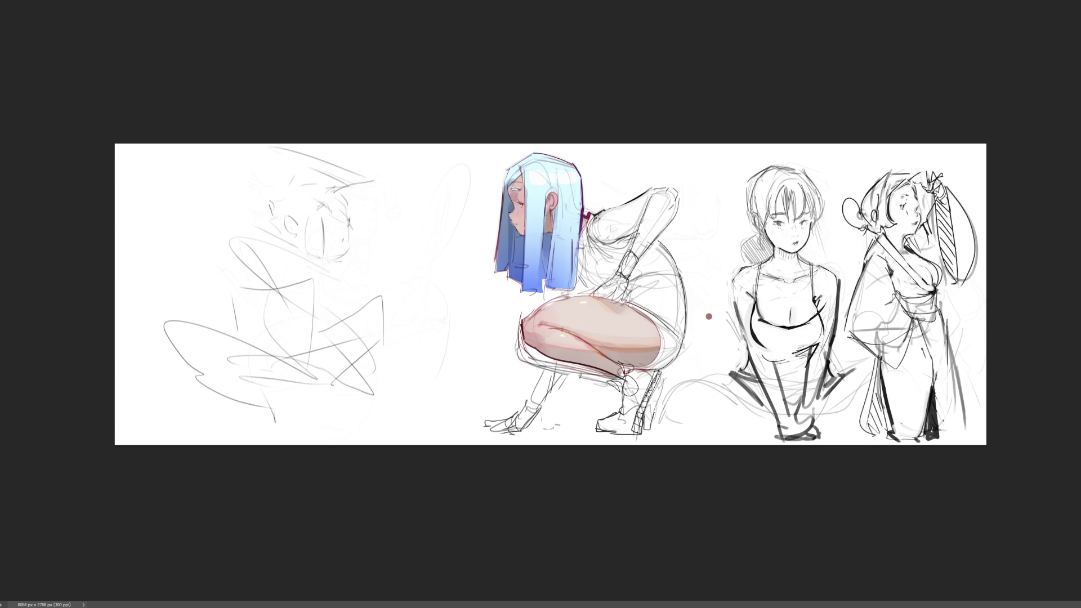
{"action": "key", "text": "ctrl+plus"}
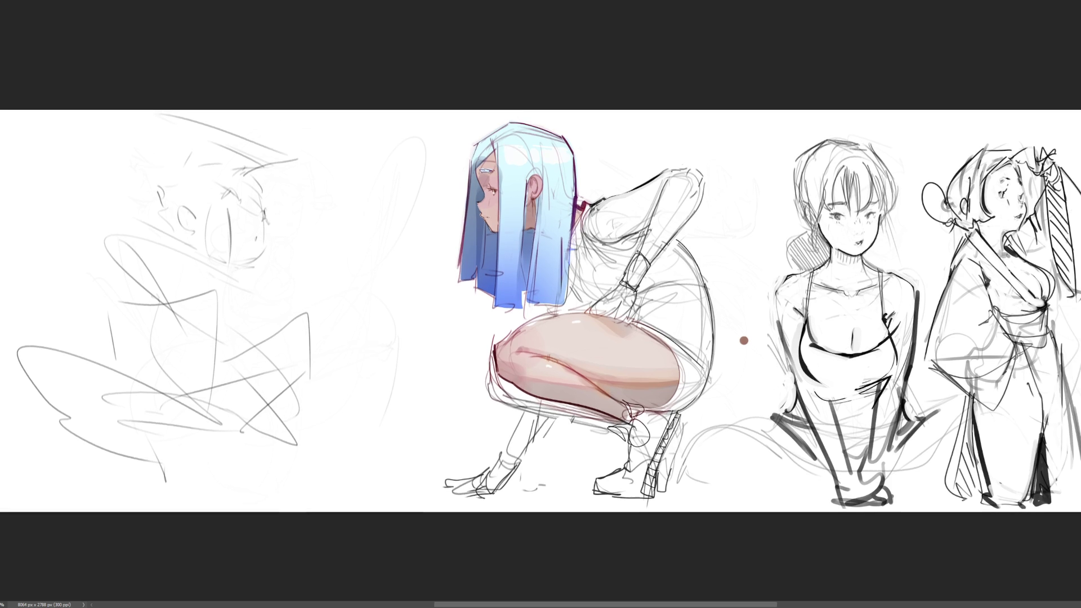
{"action": "key", "text": "ctrl+plus"}
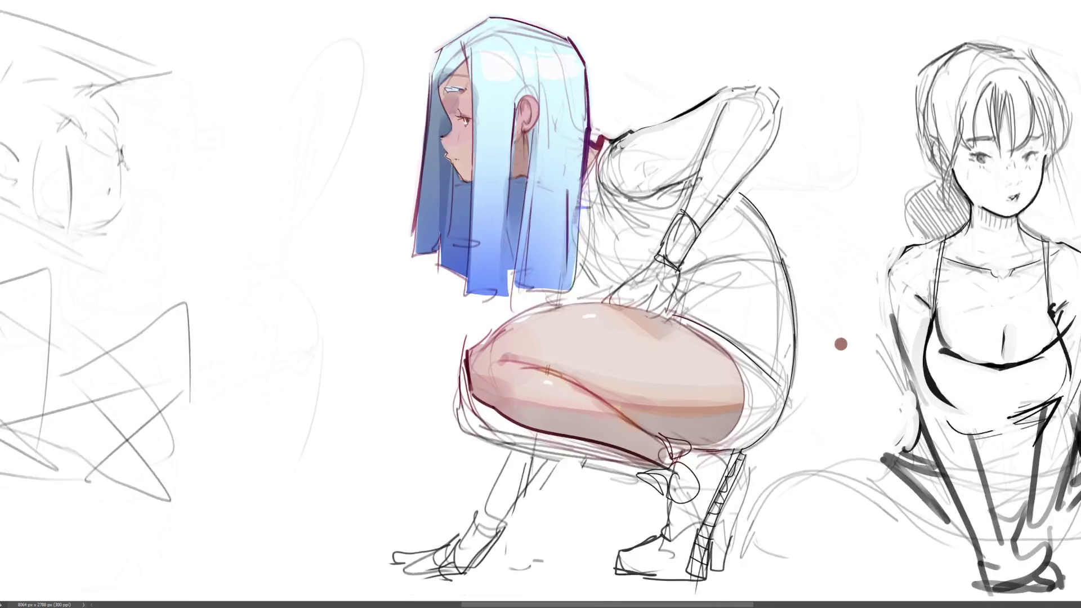
Step: Pan the view across the sheet to frame the crouching girl's thigh
{"action": "scroll", "coordinate": [541, 304], "scroll_direction": "left", "scroll_amount": 10}
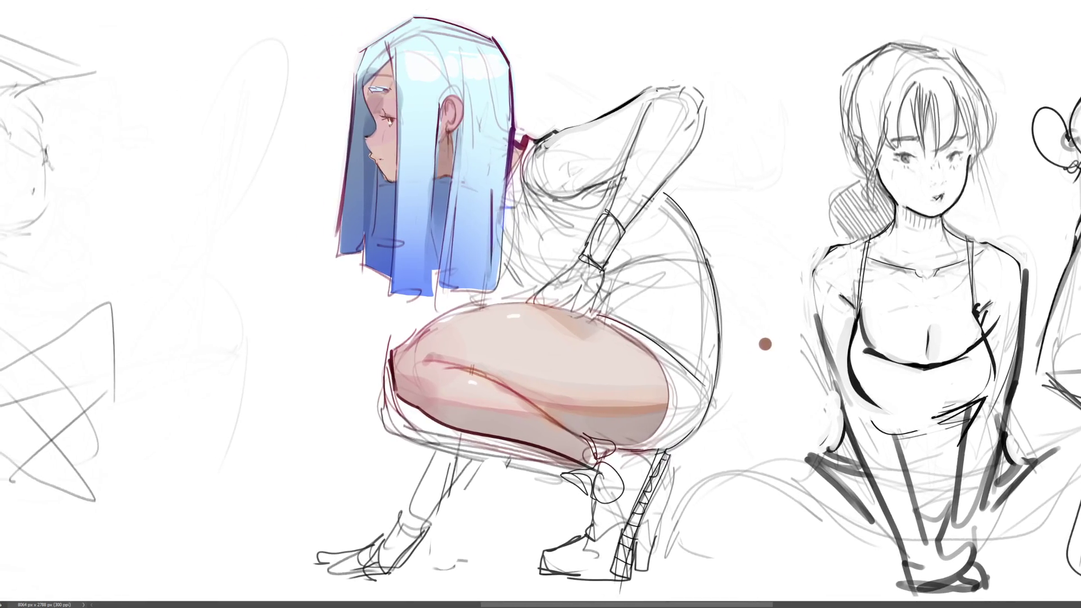
{"action": "scroll", "coordinate": [540, 304], "scroll_direction": "right", "scroll_amount": 8}
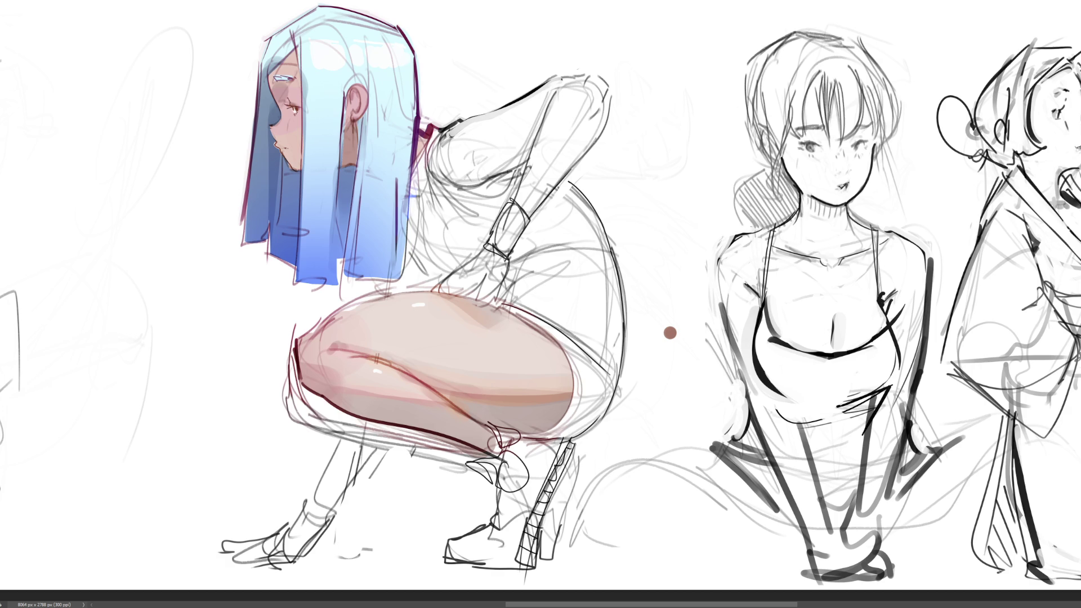
{"action": "left_click_drag", "start_coordinate": [670, 333], "coordinate": [760, 336]}
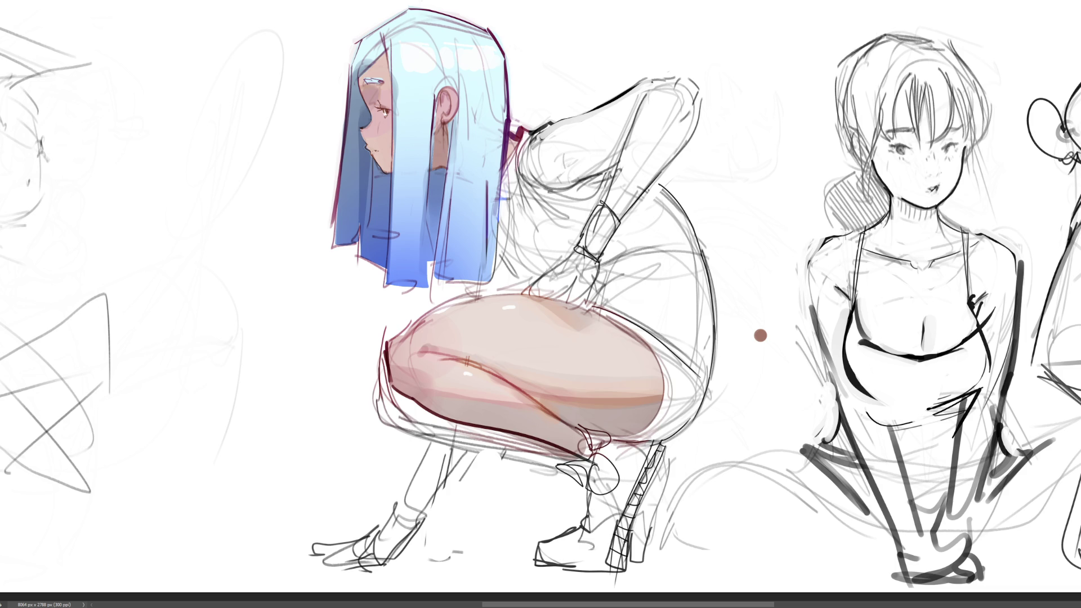
{"action": "scroll", "coordinate": [647, 285], "scroll_direction": "down", "scroll_amount": 5}
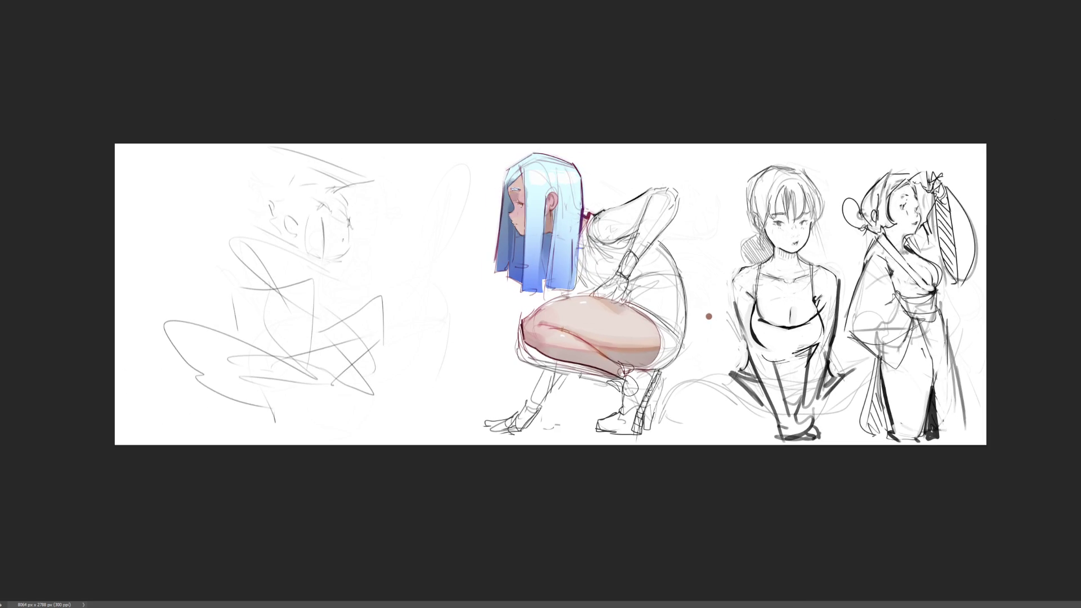
{"action": "key", "text": "ctrl+plus"}
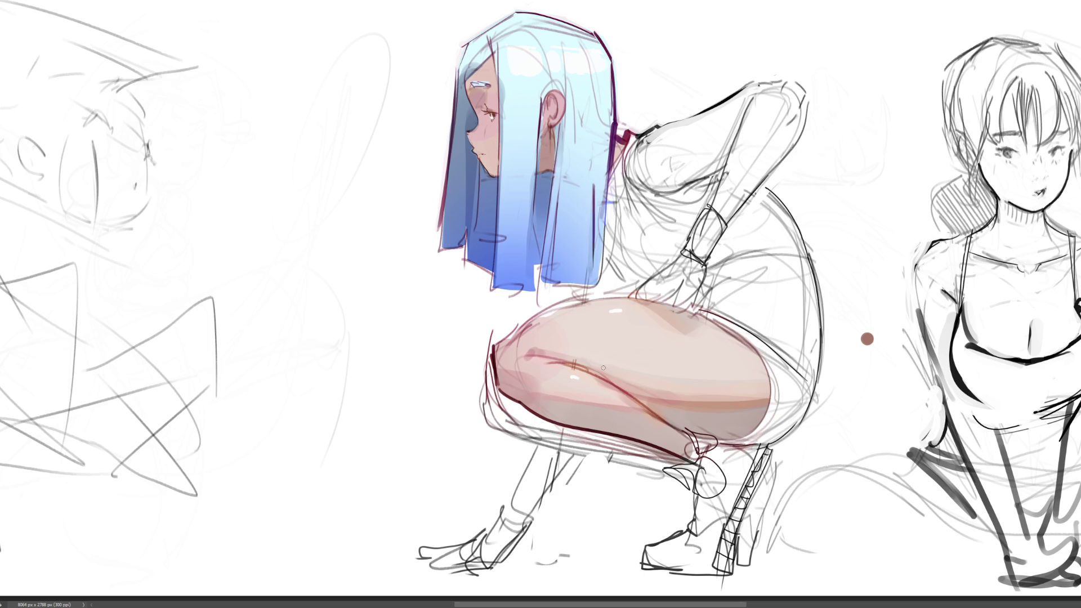
Step: Brush dark blue-grey shadow over the thigh, hair and face, keeping the darker overlay opacity
{"action": "mouse_move", "coordinate": [601, 366]}
{"action": "left_mouse_down"}
{"action": "mouse_move", "coordinate": [517, 360]}
{"action": "mouse_move", "coordinate": [568, 405]}
{"action": "mouse_move", "coordinate": [557, 420]}
{"action": "mouse_move", "coordinate": [648, 389]}
{"action": "mouse_move", "coordinate": [686, 426]}
{"action": "mouse_move", "coordinate": [726, 414]}
{"action": "mouse_move", "coordinate": [738, 366]}
{"action": "mouse_move", "coordinate": [555, 325]}
{"action": "left_mouse_up"}
{"action": "mouse_move", "coordinate": [639, 369]}
{"action": "left_mouse_down"}
{"action": "mouse_move", "coordinate": [661, 377]}
{"action": "mouse_move", "coordinate": [653, 360]}
{"action": "mouse_move", "coordinate": [732, 324]}
{"action": "mouse_move", "coordinate": [746, 349]}
{"action": "left_mouse_up"}
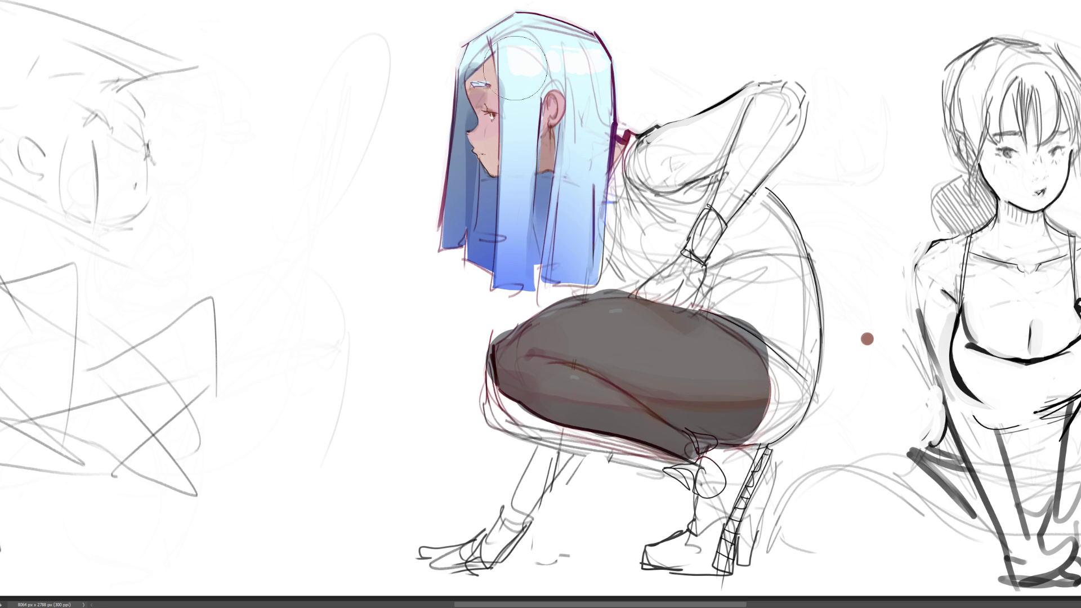
{"action": "mouse_move", "coordinate": [521, 63]}
{"action": "left_mouse_down"}
{"action": "mouse_move", "coordinate": [501, 113]}
{"action": "mouse_move", "coordinate": [493, 202]}
{"action": "mouse_move", "coordinate": [507, 271]}
{"action": "mouse_move", "coordinate": [597, 146]}
{"action": "mouse_move", "coordinate": [597, 271]}
{"action": "mouse_move", "coordinate": [579, 169]}
{"action": "mouse_move", "coordinate": [591, 68]}
{"action": "mouse_move", "coordinate": [569, 28]}
{"action": "mouse_move", "coordinate": [605, 73]}
{"action": "left_mouse_up"}
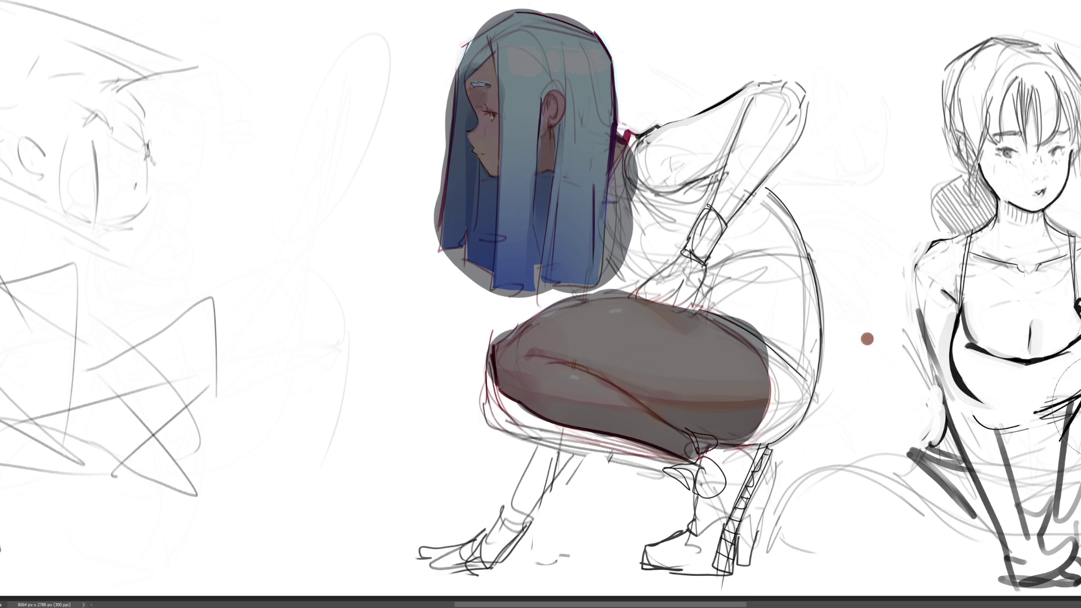
{"action": "key", "text": "ctrl+z"}
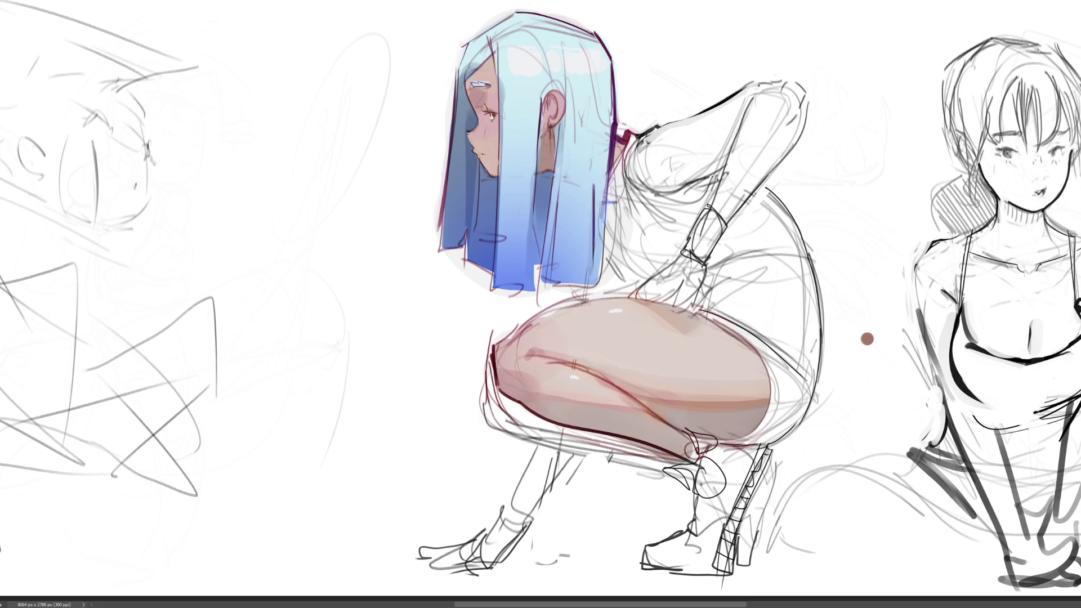
{"action": "key", "text": "ctrl+y"}
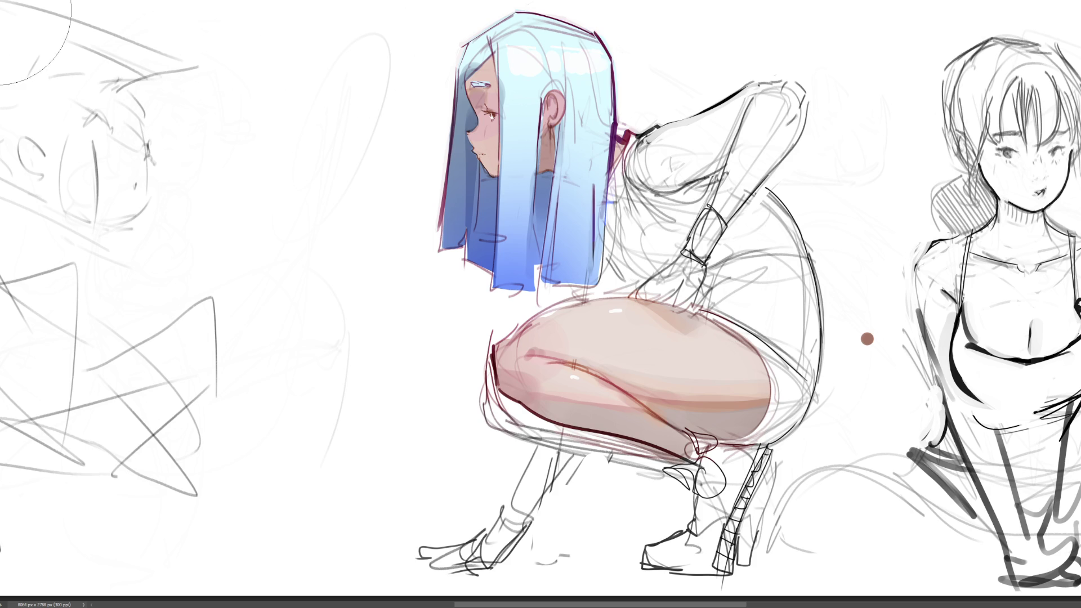
Step: Sketch a shoulder strap clip, lasso the torso, fill it with semi-transparent purple and deselect
{"action": "mouse_move", "coordinate": [650, 135]}
{"action": "left_mouse_down"}
{"action": "mouse_move", "coordinate": [631, 136]}
{"action": "mouse_move", "coordinate": [667, 131]}
{"action": "mouse_move", "coordinate": [656, 197]}
{"action": "mouse_move", "coordinate": [728, 171]}
{"action": "mouse_move", "coordinate": [679, 265]}
{"action": "mouse_move", "coordinate": [653, 288]}
{"action": "mouse_move", "coordinate": [627, 286]}
{"action": "mouse_move", "coordinate": [612, 225]}
{"action": "mouse_move", "coordinate": [620, 168]}
{"action": "mouse_move", "coordinate": [662, 194]}
{"action": "left_mouse_up"}
{"action": "mouse_move", "coordinate": [773, 188]}
{"action": "left_mouse_down"}
{"action": "mouse_move", "coordinate": [809, 262]}
{"action": "mouse_move", "coordinate": [709, 269]}
{"action": "mouse_move", "coordinate": [806, 132]}
{"action": "left_mouse_up"}
{"action": "key", "text": "b"}
{"action": "left_click_drag", "start_coordinate": [664, 169], "coordinate": [710, 181]}
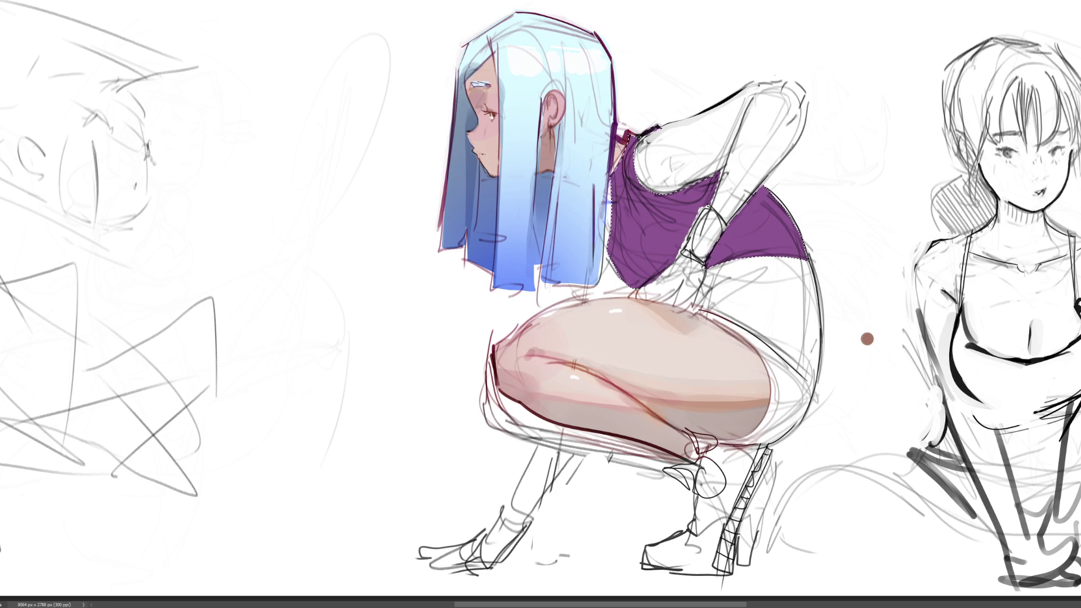
{"action": "key", "text": "5"}
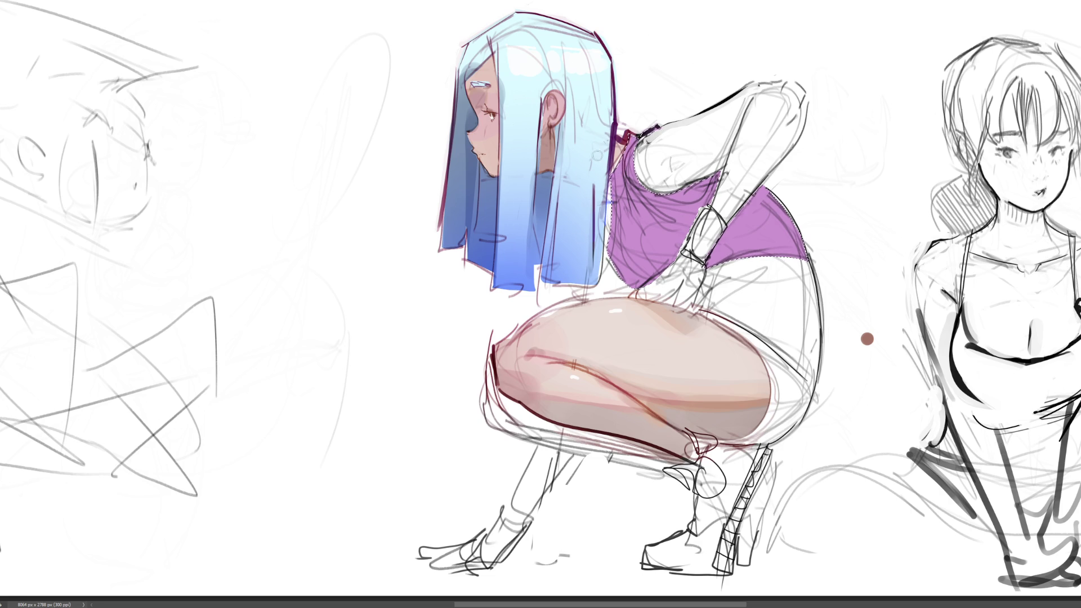
{"action": "key", "text": "ctrl+d"}
Step: Extend and darken the top's left edge, add a white highlight stripe, and fill the shoulder gap
{"action": "left_click_drag", "start_coordinate": [609, 187], "coordinate": [610, 267]}
{"action": "mouse_move", "coordinate": [615, 154]}
{"action": "left_mouse_down"}
{"action": "mouse_move", "coordinate": [615, 174]}
{"action": "mouse_move", "coordinate": [638, 131]}
{"action": "left_mouse_up"}
{"action": "left_click_drag", "start_coordinate": [606, 236], "coordinate": [630, 288]}
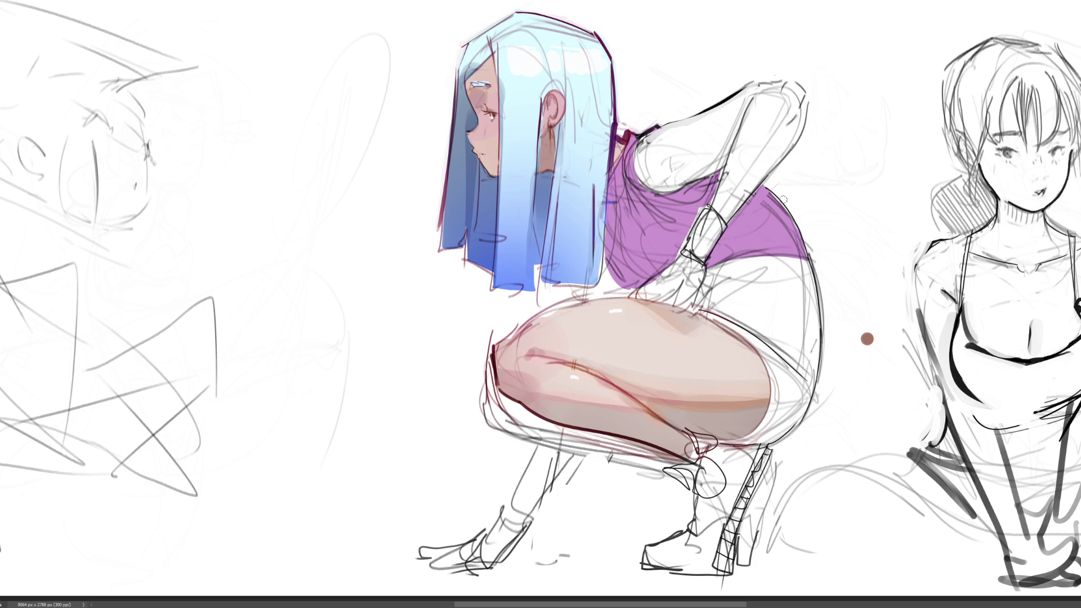
{"action": "mouse_move", "coordinate": [716, 265]}
{"action": "left_mouse_down"}
{"action": "mouse_move", "coordinate": [788, 206]}
{"action": "mouse_move", "coordinate": [788, 239]}
{"action": "mouse_move", "coordinate": [741, 259]}
{"action": "mouse_move", "coordinate": [800, 256]}
{"action": "mouse_move", "coordinate": [778, 247]}
{"action": "left_mouse_up"}
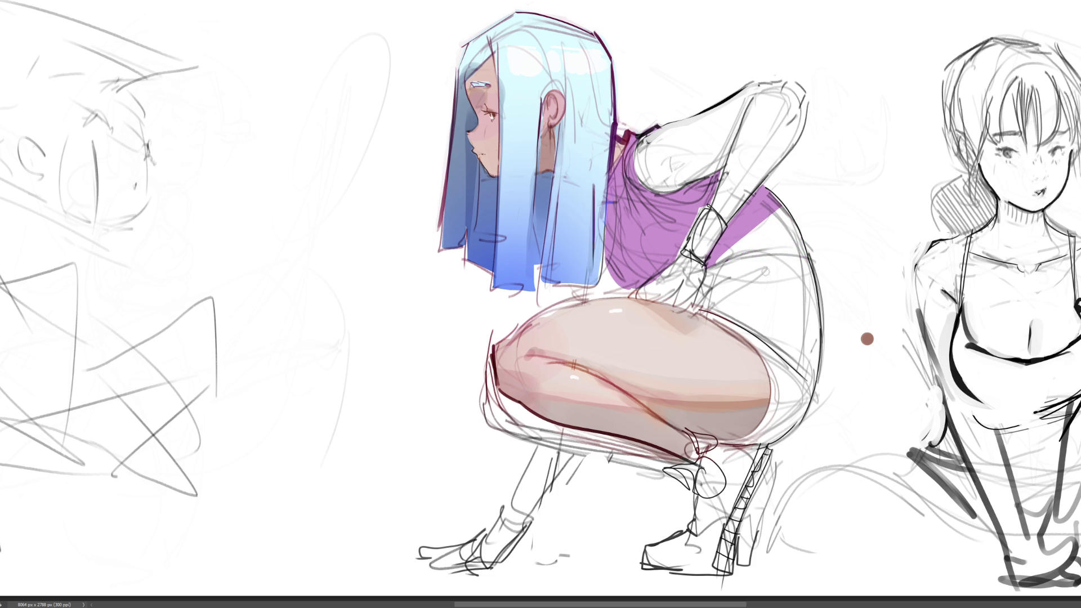
{"action": "left_click_drag", "start_coordinate": [778, 202], "coordinate": [750, 240]}
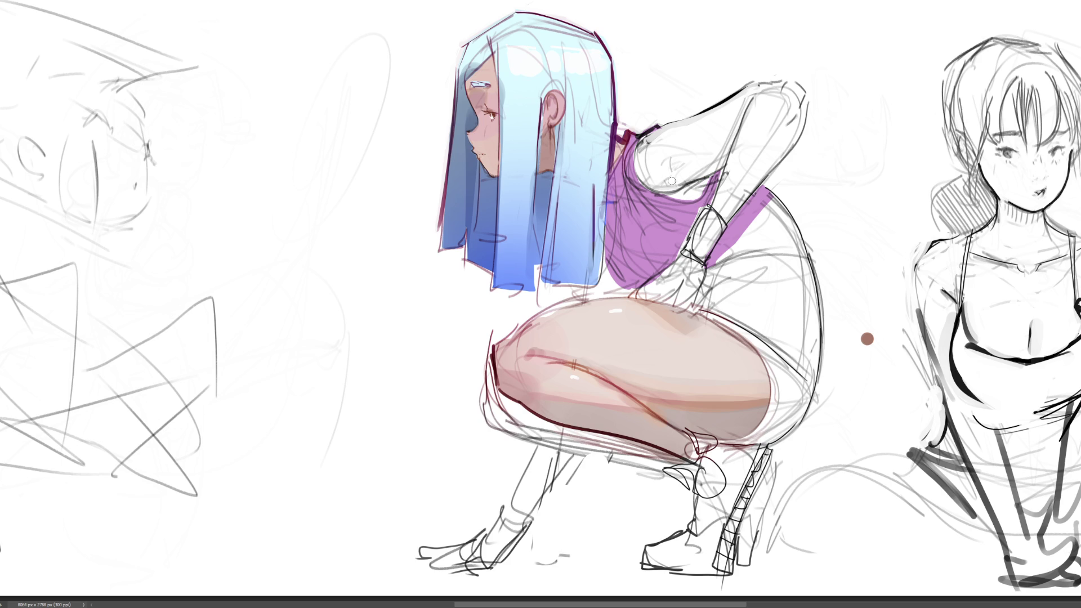
{"action": "left_click_drag", "start_coordinate": [654, 125], "coordinate": [643, 136]}
Step: Try different hue and saturation settings on the purple top, ending at muted mauve
{"action": "key", "text": "ctrl+z"}
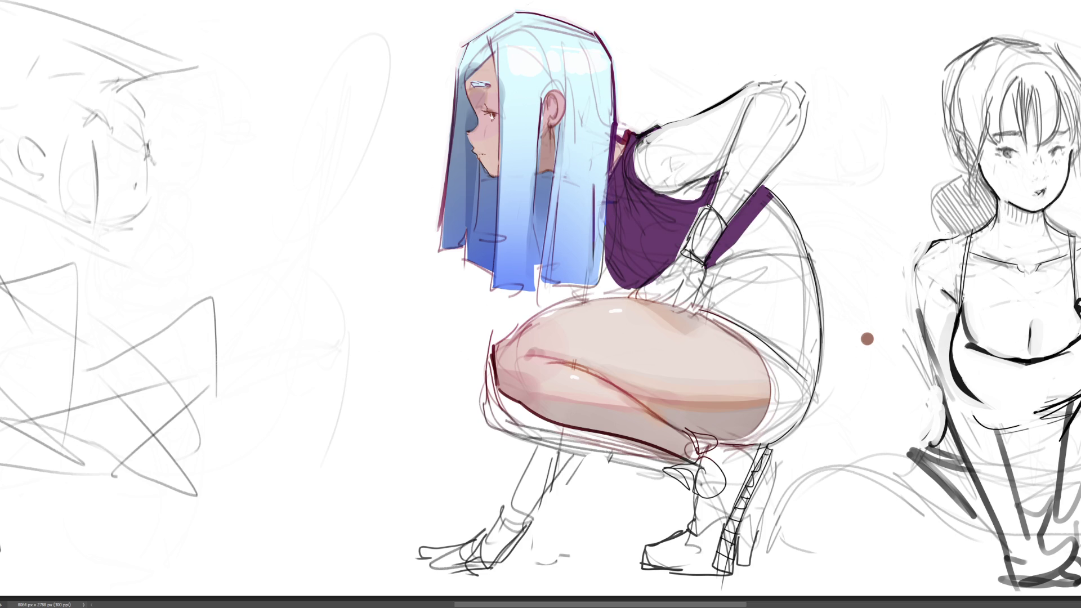
{"action": "key", "text": "ctrl+z"}
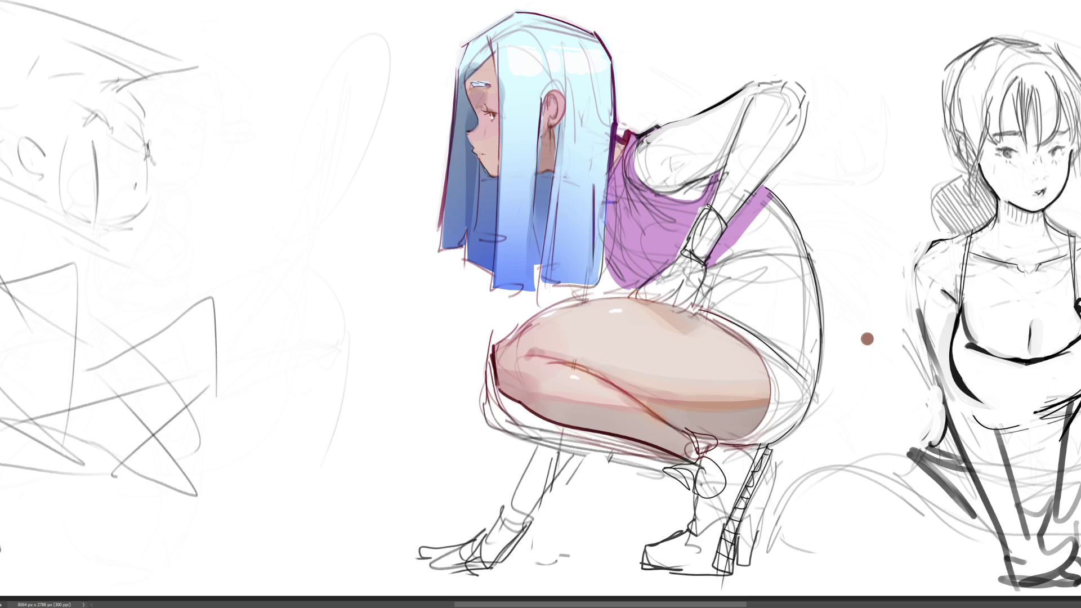
{"action": "key", "text": "ctrl+z"}
{"action": "key", "text": "ctrl+z"}
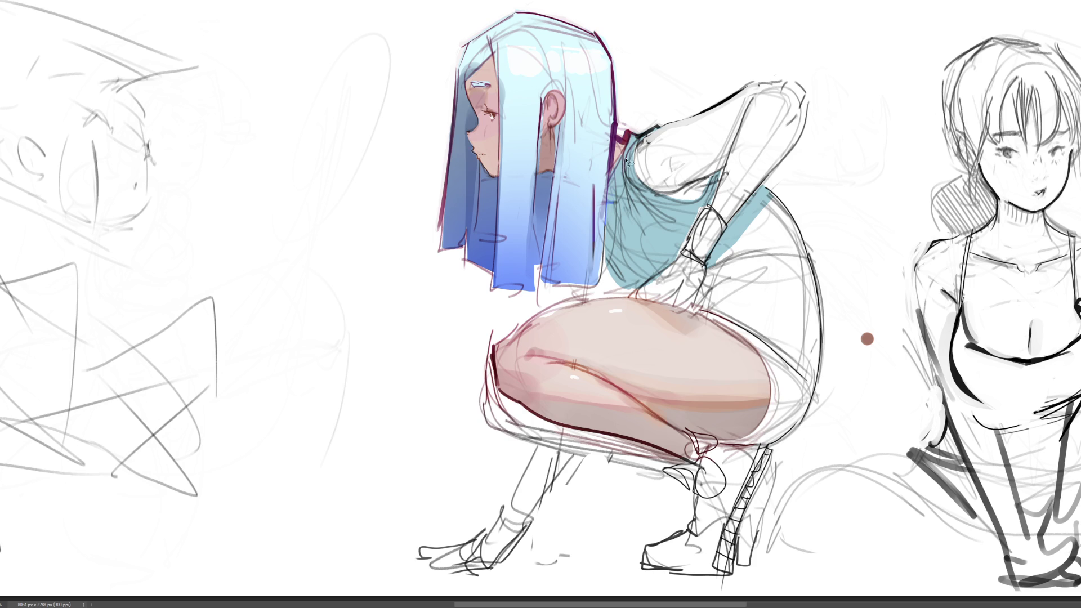
Step: Sketch fold and strap lines, select the top, and fill it with dark blue-teal
{"action": "mouse_move", "coordinate": [656, 194]}
{"action": "left_mouse_down"}
{"action": "mouse_move", "coordinate": [635, 211]}
{"action": "mouse_move", "coordinate": [647, 210]}
{"action": "mouse_move", "coordinate": [646, 243]}
{"action": "mouse_move", "coordinate": [692, 204]}
{"action": "mouse_move", "coordinate": [668, 256]}
{"action": "left_mouse_up"}
{"action": "left_click_drag", "start_coordinate": [718, 189], "coordinate": [684, 262]}
{"action": "left_click", "coordinate": [613, 280]}
{"action": "left_click_drag", "start_coordinate": [742, 213], "coordinate": [731, 246]}
{"action": "left_click_drag", "start_coordinate": [665, 214], "coordinate": [554, 256]}
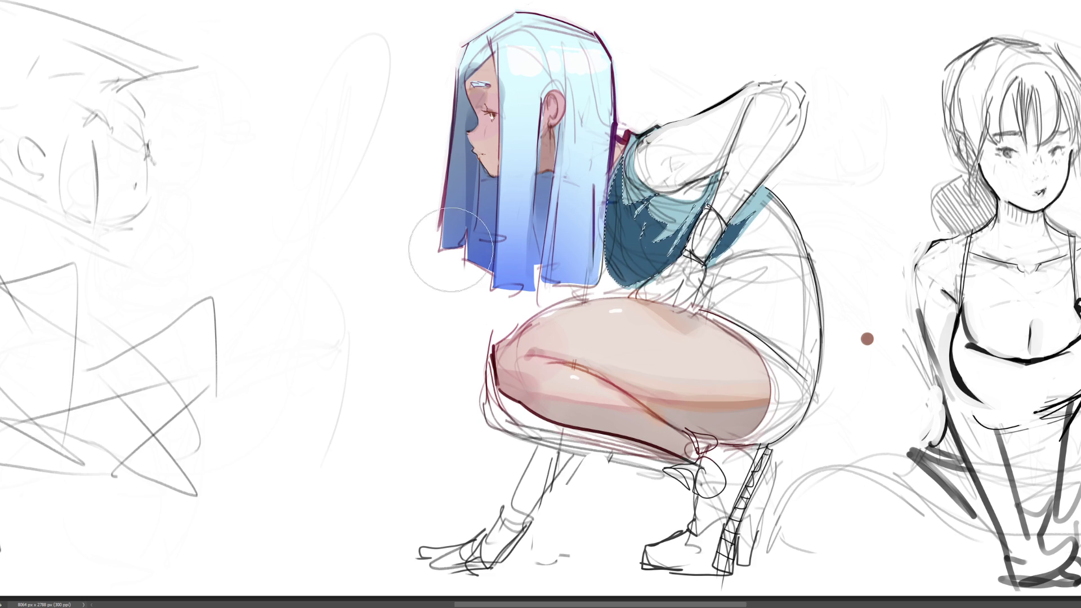
Step: Sample the strap's light blue, keep the darker teal lower shading, and deselect the top
{"action": "key", "text": "ctrl+z"}
{"action": "key", "text": "ctrl+y"}
{"action": "left_click", "coordinate": [758, 197], "text": "alt"}
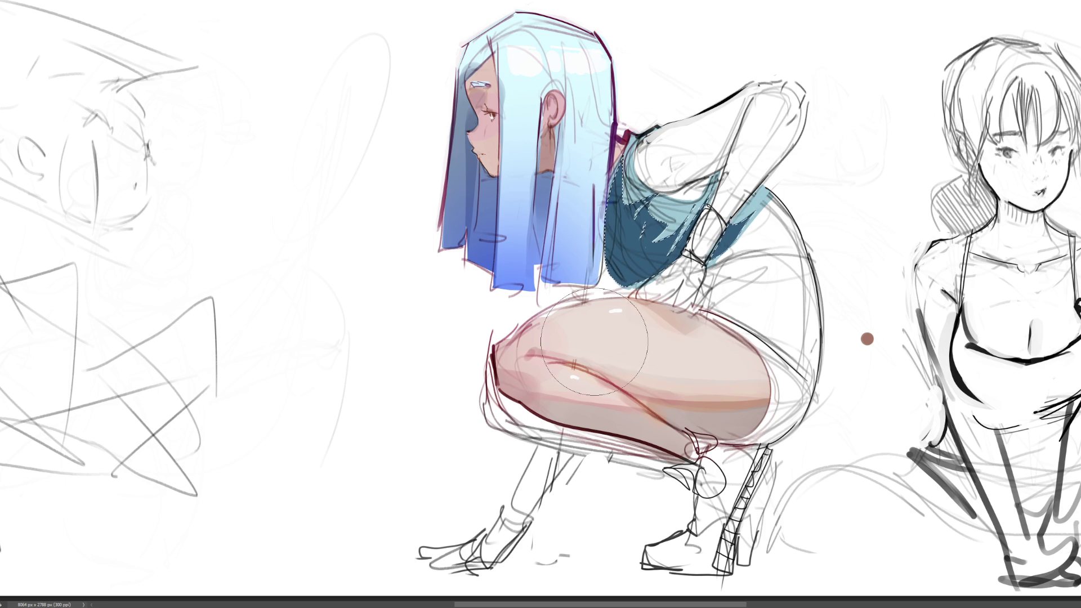
{"action": "key", "text": "ctrl+z"}
{"action": "key", "text": "ctrl+y"}
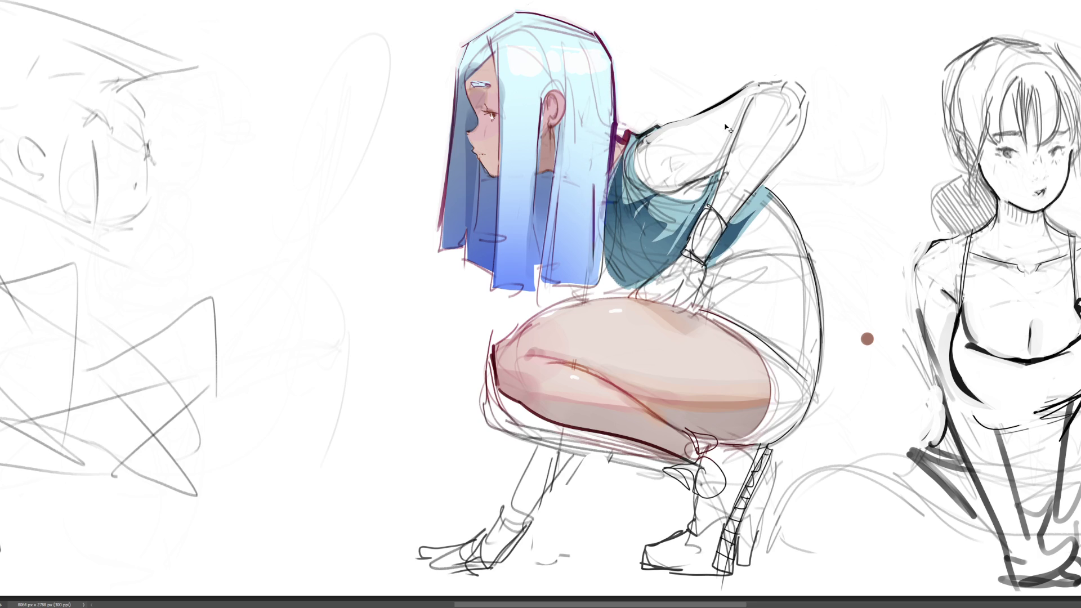
{"action": "key", "text": "ctrl+d"}
Step: Add a darker shadow on the shirt's shoulder and shade the upper arm in skin tone
{"action": "left_click", "coordinate": [716, 89]}
{"action": "key", "text": "ctrl+z"}
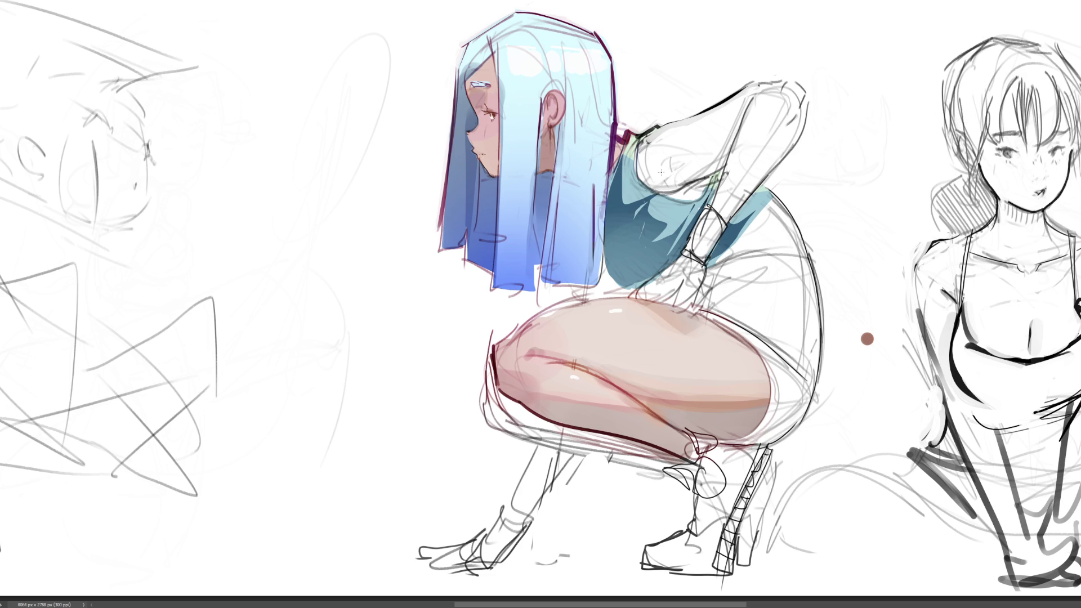
{"action": "mouse_move", "coordinate": [619, 163]}
{"action": "left_mouse_down"}
{"action": "mouse_move", "coordinate": [661, 192]}
{"action": "mouse_move", "coordinate": [709, 256]}
{"action": "left_mouse_up"}
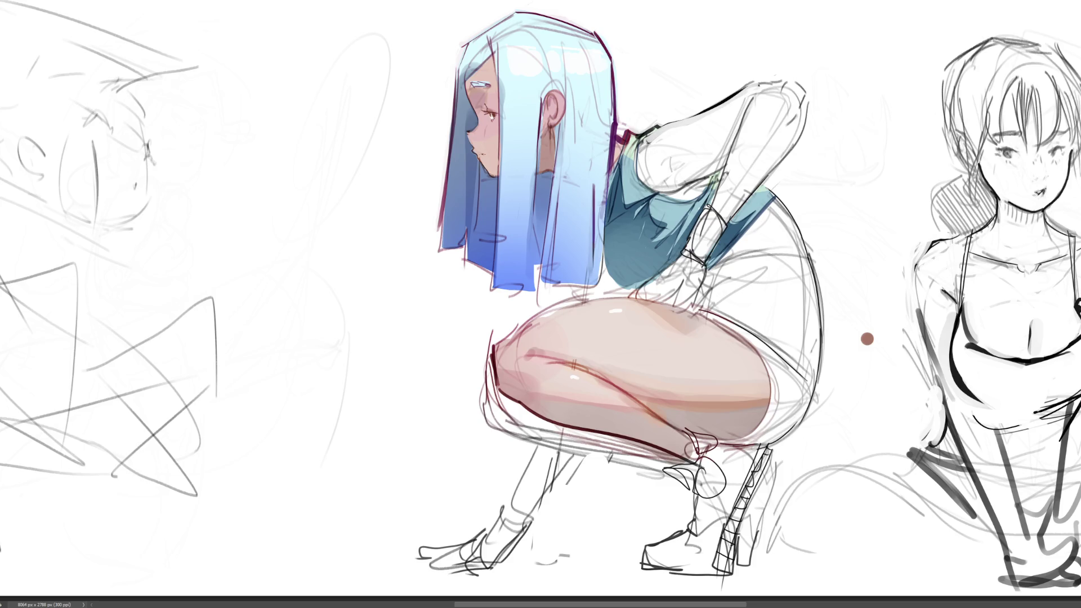
{"action": "mouse_move", "coordinate": [659, 150]}
{"action": "left_mouse_down"}
{"action": "mouse_move", "coordinate": [673, 129]}
{"action": "mouse_move", "coordinate": [647, 152]}
{"action": "mouse_move", "coordinate": [649, 170]}
{"action": "mouse_move", "coordinate": [695, 195]}
{"action": "mouse_move", "coordinate": [725, 125]}
{"action": "mouse_move", "coordinate": [687, 132]}
{"action": "mouse_move", "coordinate": [760, 98]}
{"action": "mouse_move", "coordinate": [792, 107]}
{"action": "mouse_move", "coordinate": [783, 141]}
{"action": "mouse_move", "coordinate": [757, 124]}
{"action": "mouse_move", "coordinate": [735, 198]}
{"action": "mouse_move", "coordinate": [756, 111]}
{"action": "mouse_move", "coordinate": [683, 141]}
{"action": "left_mouse_up"}
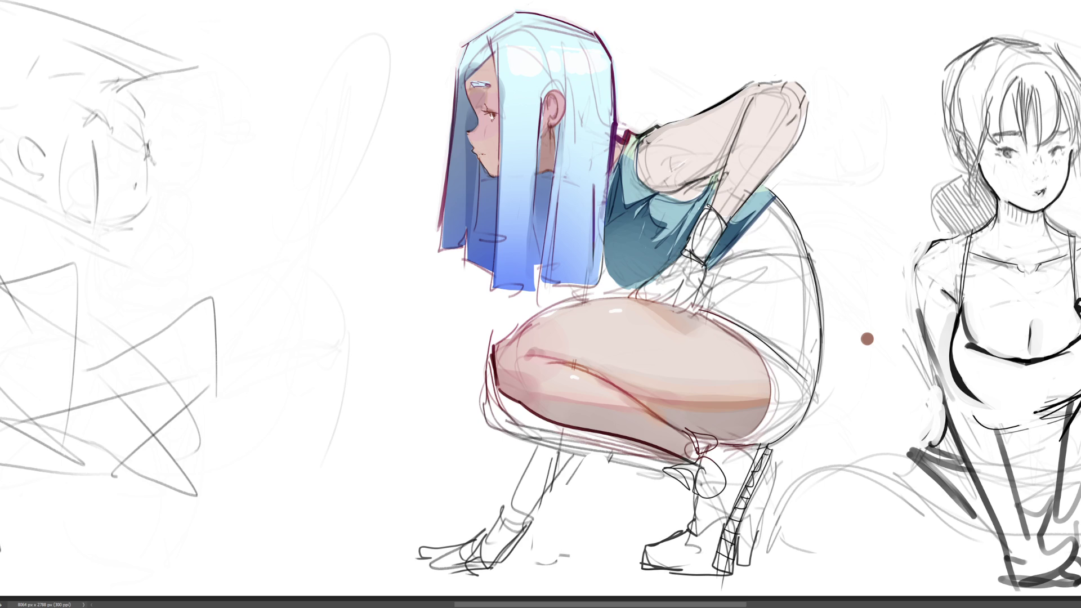
Step: Paint a pink blush on the elbow, redoing the first dab
{"action": "mouse_move", "coordinate": [811, 110]}
{"action": "left_mouse_down"}
{"action": "mouse_move", "coordinate": [806, 88]}
{"action": "mouse_move", "coordinate": [794, 90]}
{"action": "left_mouse_up"}
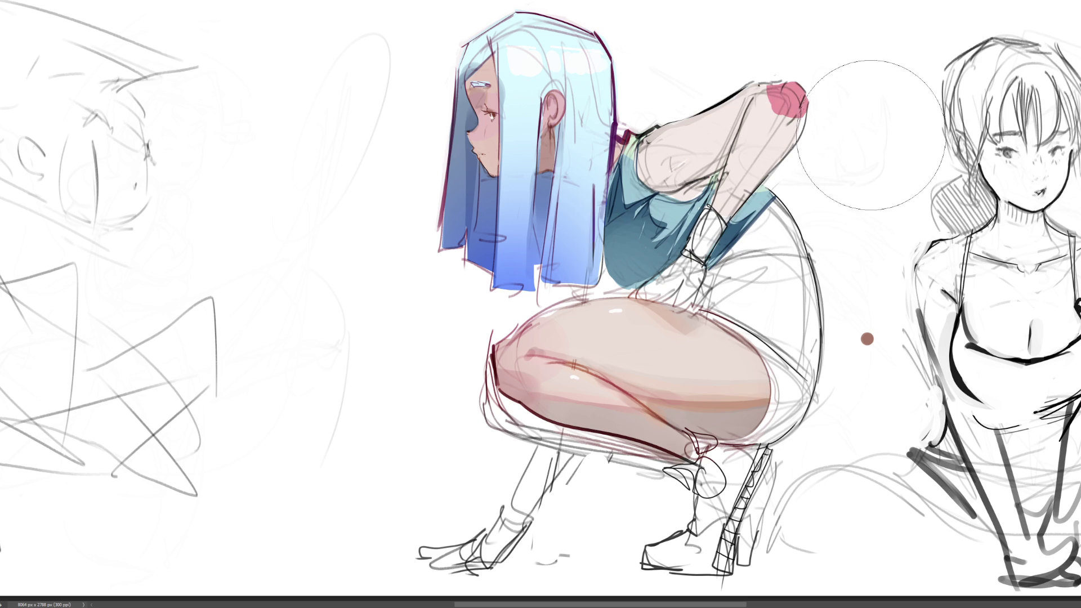
{"action": "key", "text": "ctrl+z"}
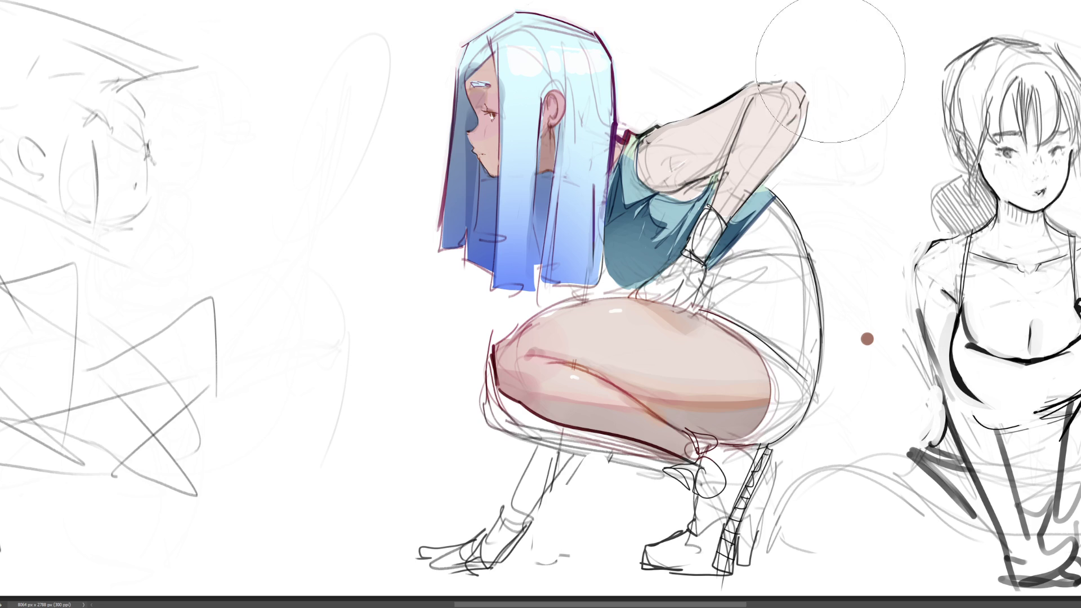
{"action": "left_click_drag", "start_coordinate": [816, 90], "coordinate": [789, 127]}
Step: With a smaller brush, blush the upper arm and its top outline, and deepen the shirt-edge blue
{"action": "key", "text": "["}
{"action": "key", "text": "["}
{"action": "key", "text": "["}
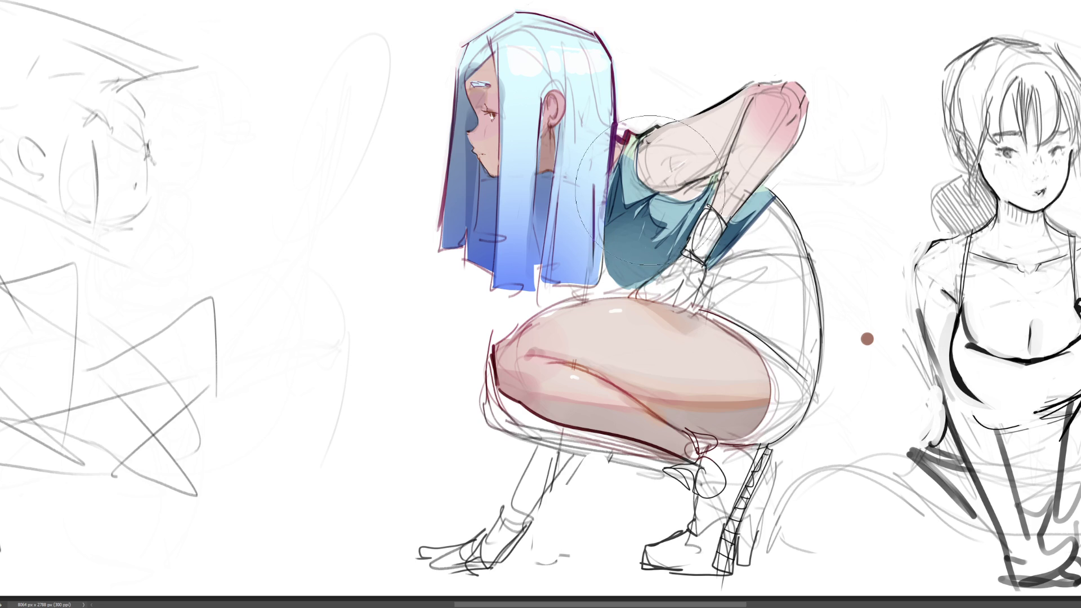
{"action": "left_click_drag", "start_coordinate": [632, 180], "coordinate": [698, 149]}
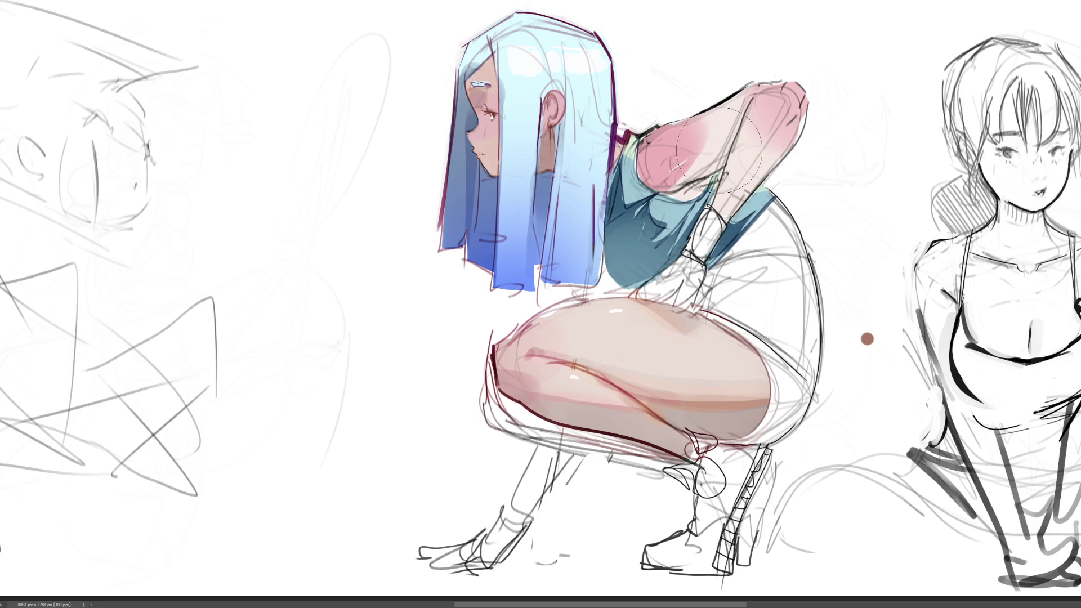
{"action": "mouse_move", "coordinate": [747, 89]}
{"action": "left_mouse_down"}
{"action": "mouse_move", "coordinate": [789, 95]}
{"action": "mouse_move", "coordinate": [766, 130]}
{"action": "mouse_move", "coordinate": [737, 113]}
{"action": "mouse_move", "coordinate": [676, 161]}
{"action": "left_mouse_up"}
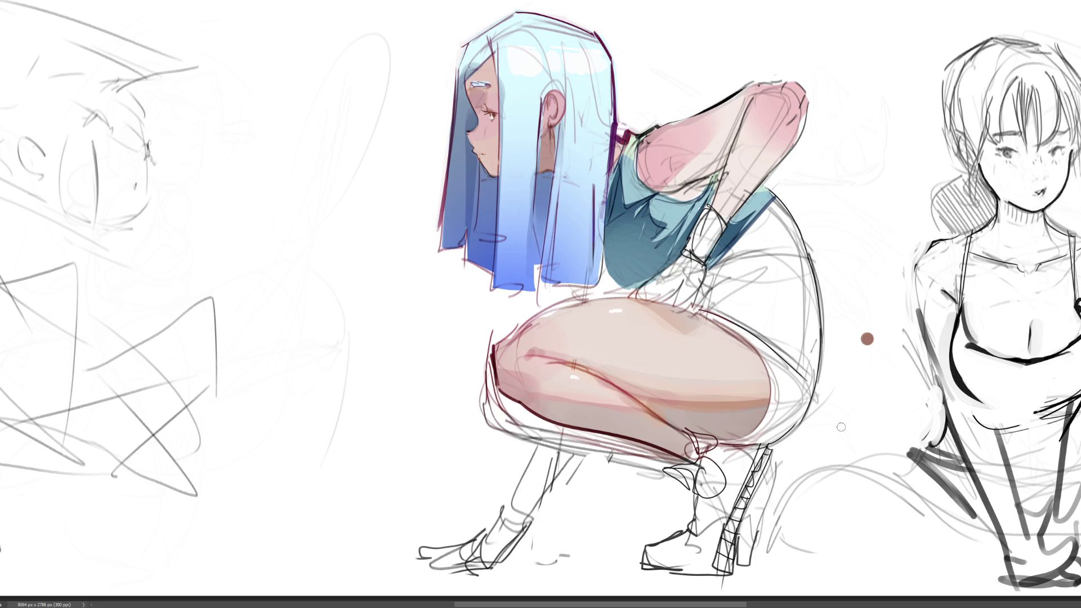
{"action": "left_click_drag", "start_coordinate": [682, 188], "coordinate": [704, 183]}
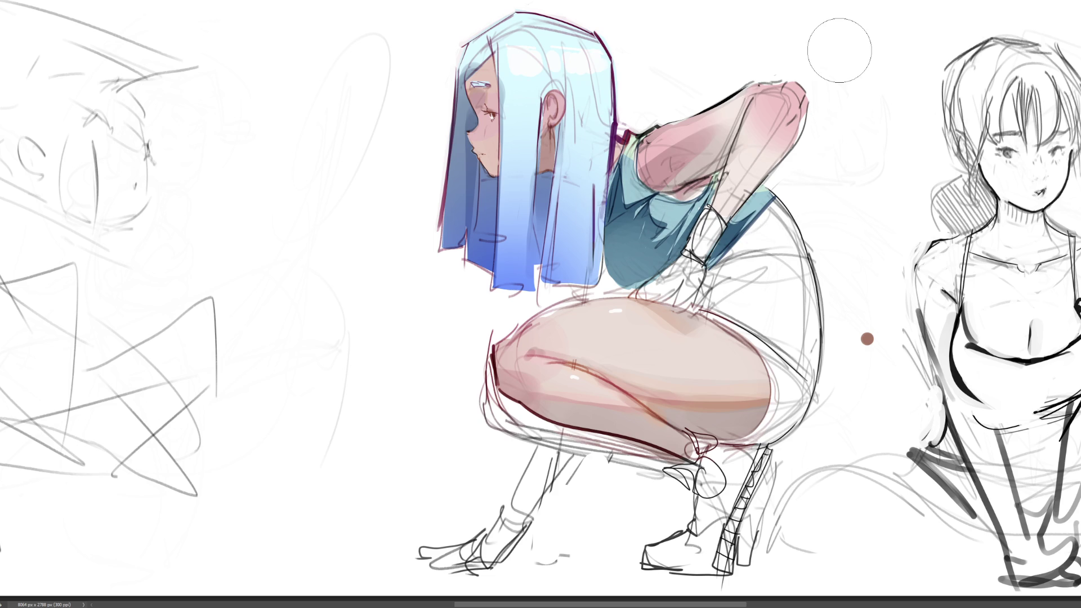
Step: Lay darker pink shadow on the upper arm and underside, blending the grey into smooth pink
{"action": "left_click_drag", "start_coordinate": [625, 218], "coordinate": [767, 53]}
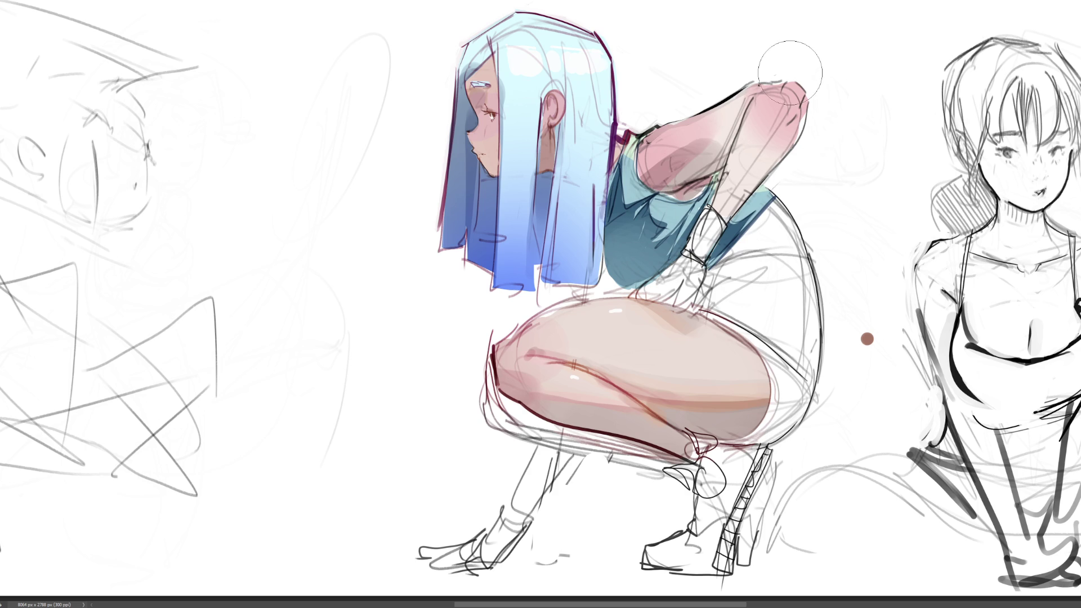
{"action": "left_click_drag", "start_coordinate": [710, 121], "coordinate": [670, 135]}
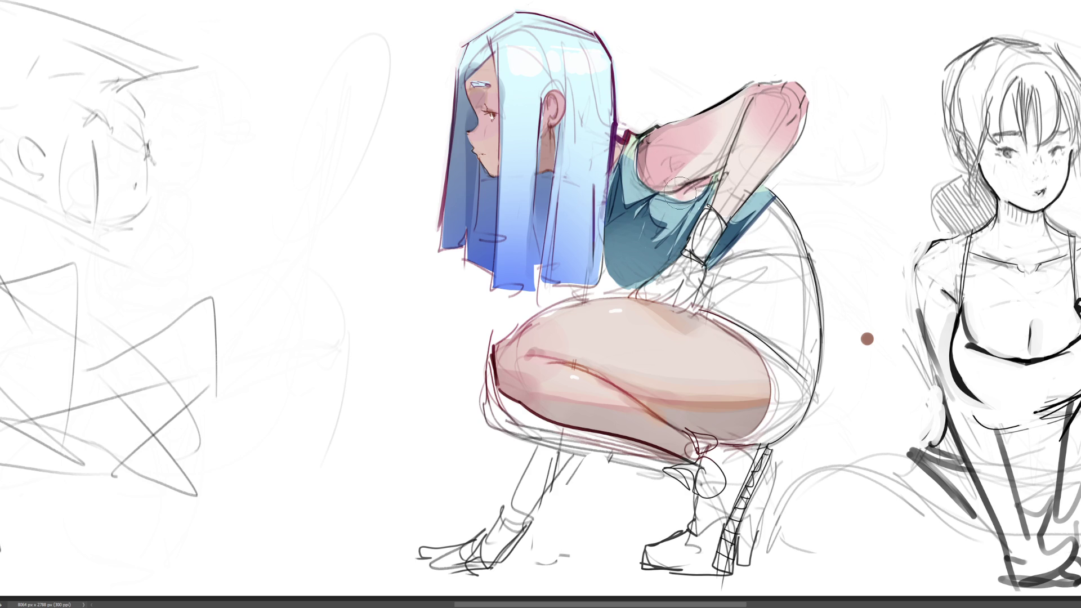
{"action": "mouse_move", "coordinate": [667, 197]}
{"action": "left_mouse_down"}
{"action": "mouse_move", "coordinate": [733, 147]}
{"action": "mouse_move", "coordinate": [778, 85]}
{"action": "mouse_move", "coordinate": [760, 121]}
{"action": "mouse_move", "coordinate": [698, 102]}
{"action": "mouse_move", "coordinate": [676, 112]}
{"action": "mouse_move", "coordinate": [732, 84]}
{"action": "mouse_move", "coordinate": [733, 95]}
{"action": "left_mouse_up"}
Step: Touch up the elbow shading and blend the forearm into the teal sleeve, undoing a stray shoulder stroke
{"action": "left_click_drag", "start_coordinate": [840, 70], "coordinate": [768, 124]}
{"action": "mouse_move", "coordinate": [752, 193]}
{"action": "left_mouse_down"}
{"action": "mouse_move", "coordinate": [738, 197]}
{"action": "mouse_move", "coordinate": [788, 159]}
{"action": "mouse_move", "coordinate": [752, 158]}
{"action": "mouse_move", "coordinate": [755, 174]}
{"action": "left_mouse_up"}
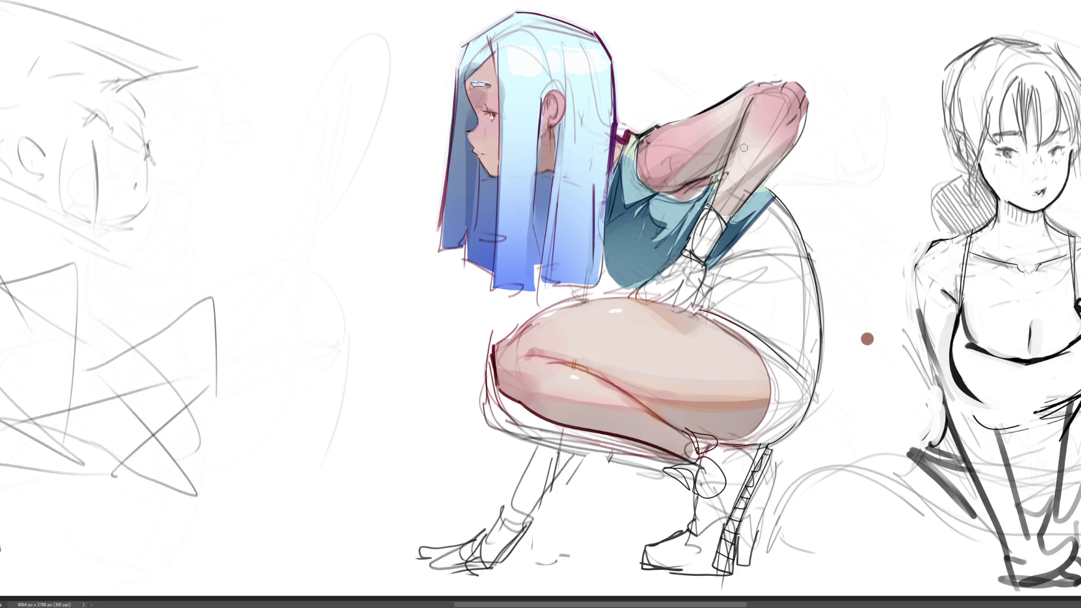
{"action": "left_click_drag", "start_coordinate": [642, 172], "coordinate": [733, 121]}
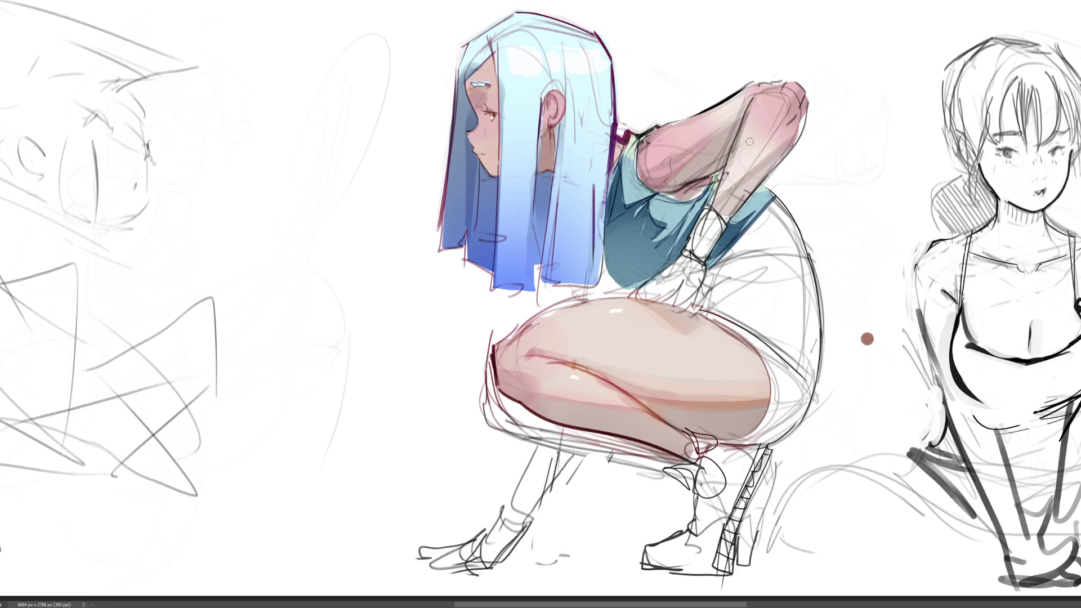
{"action": "key", "text": "ctrl+z"}
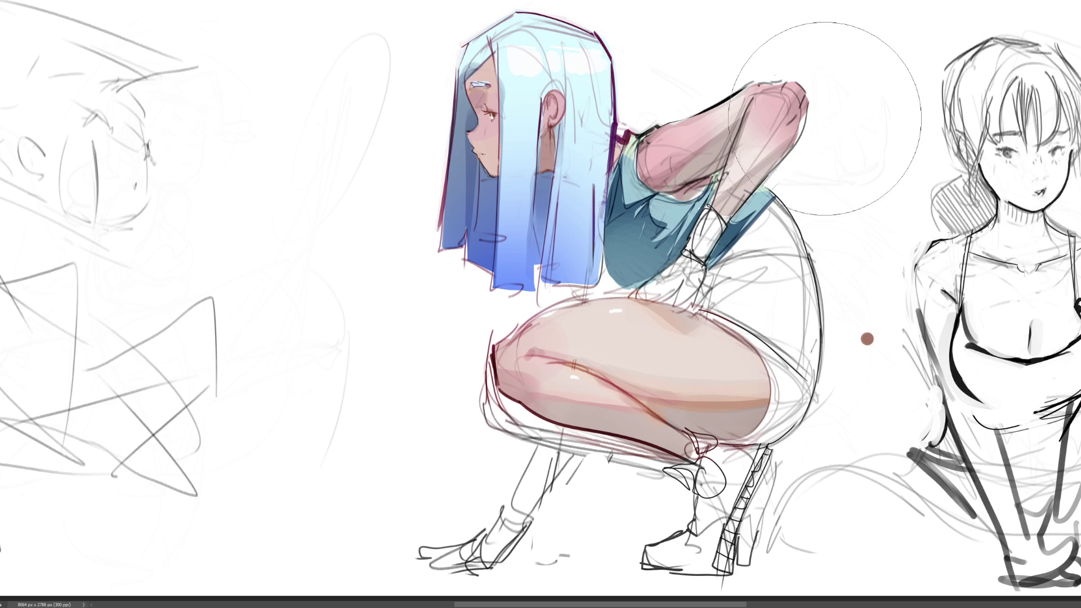
Step: Try dark brown overpaint on the raised arm with a resized brush, then step back to remove it
{"action": "left_click_drag", "start_coordinate": [826, 123], "coordinate": [805, 143]}
{"action": "key", "text": "bracketleft"}
{"action": "key", "text": "bracketleft"}
{"action": "key", "text": "bracketleft"}
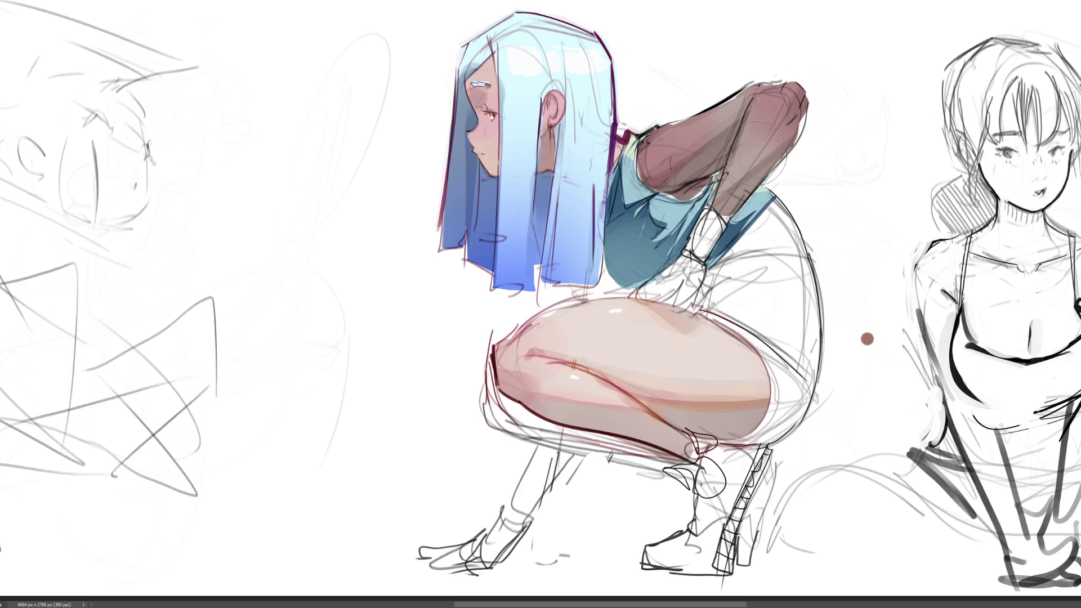
{"action": "key", "text": "bracketright"}
{"action": "key", "text": "bracketleft"}
{"action": "key", "text": "bracketleft"}
{"action": "key", "text": "ctrl+z"}
{"action": "key", "text": "ctrl+z"}
{"action": "key", "text": "ctrl+z"}
{"action": "key", "text": "ctrl+z"}
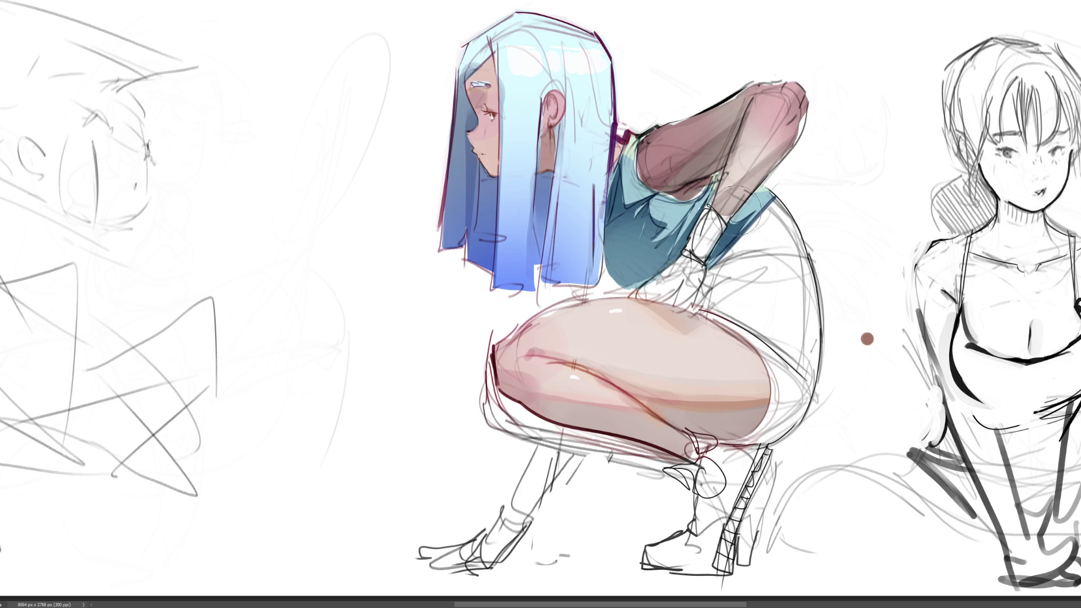
{"action": "key", "text": "ctrl+z"}
{"action": "key", "text": "ctrl+z"}
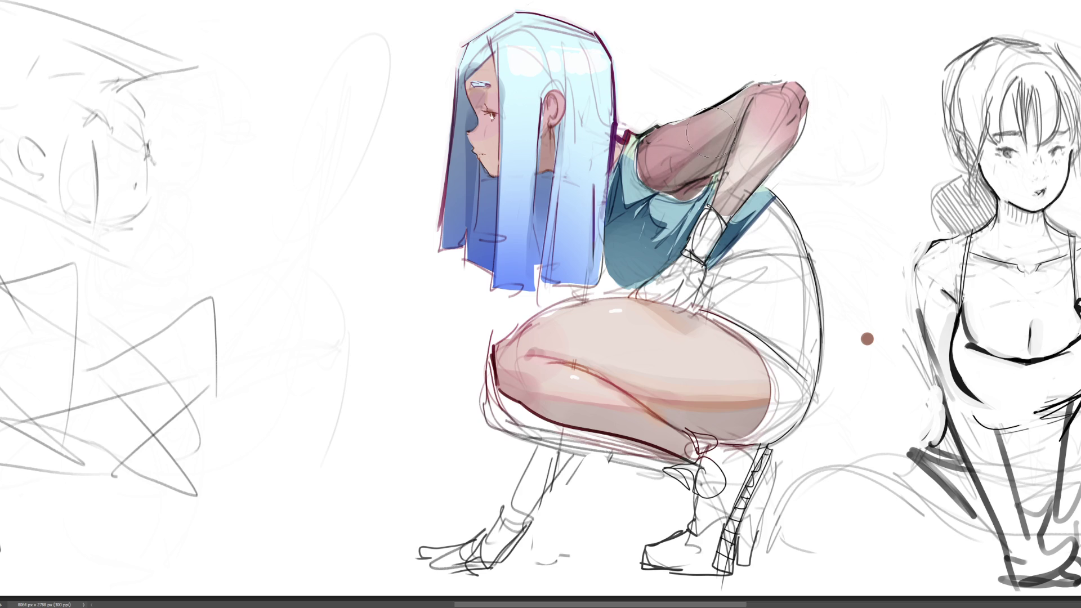
{"action": "key", "text": "ctrl+z"}
{"action": "key", "text": "ctrl+z"}
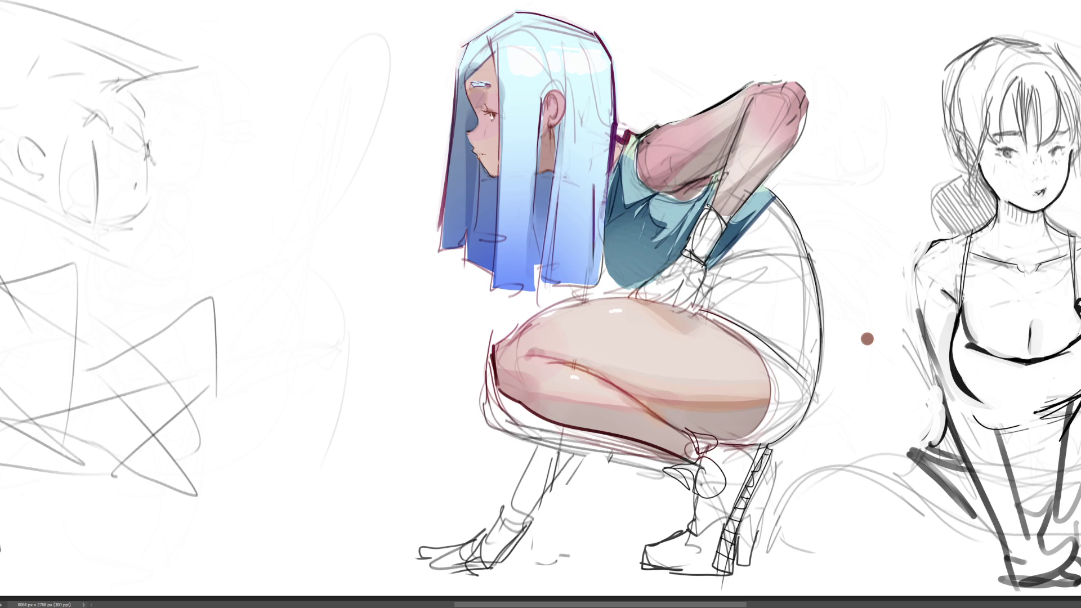
Step: Revert the forearm and elbow to lighter pink, lighten the armpit's dark-red fill, and deselect
{"action": "key", "text": "ctrl+z"}
{"action": "key", "text": "ctrl+z"}
{"action": "mouse_move", "coordinate": [669, 198]}
{"action": "left_mouse_down"}
{"action": "mouse_move", "coordinate": [712, 190]}
{"action": "mouse_move", "coordinate": [670, 197]}
{"action": "left_mouse_up"}
{"action": "left_click_drag", "start_coordinate": [673, 198], "coordinate": [706, 183]}
{"action": "key", "text": "ctrl+d"}
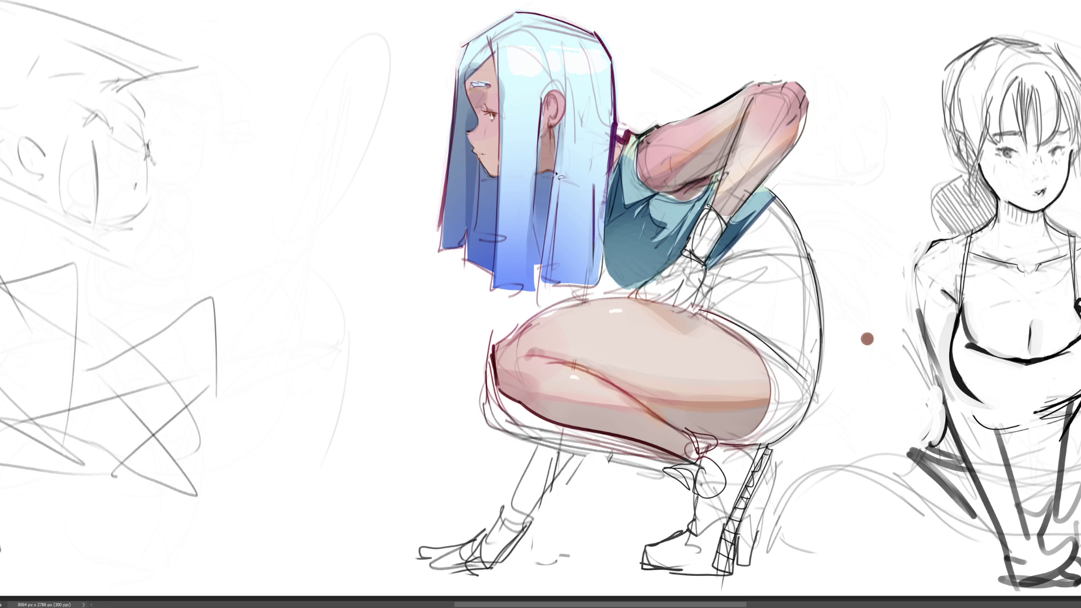
Step: Line the ear and neck edge in dark paint and fill the earring dark brown
{"action": "mouse_move", "coordinate": [544, 129]}
{"action": "left_mouse_down"}
{"action": "mouse_move", "coordinate": [540, 168]}
{"action": "mouse_move", "coordinate": [555, 130]}
{"action": "left_mouse_up"}
{"action": "key", "text": "b"}
{"action": "key", "text": "alt+BackSpace"}
Step: Repaint a selected hair strip light blue, then reshade under the raised arm
{"action": "mouse_move", "coordinate": [541, 172]}
{"action": "left_mouse_down"}
{"action": "mouse_move", "coordinate": [534, 255]}
{"action": "mouse_move", "coordinate": [546, 247]}
{"action": "mouse_move", "coordinate": [554, 172]}
{"action": "mouse_move", "coordinate": [536, 187]}
{"action": "mouse_move", "coordinate": [532, 247]}
{"action": "mouse_move", "coordinate": [543, 265]}
{"action": "mouse_move", "coordinate": [551, 177]}
{"action": "left_mouse_up"}
{"action": "key", "text": "b"}
{"action": "left_click_drag", "start_coordinate": [538, 265], "coordinate": [540, 175]}
{"action": "mouse_move", "coordinate": [537, 262]}
{"action": "left_mouse_down"}
{"action": "mouse_move", "coordinate": [542, 177]}
{"action": "mouse_move", "coordinate": [537, 256]}
{"action": "left_mouse_up"}
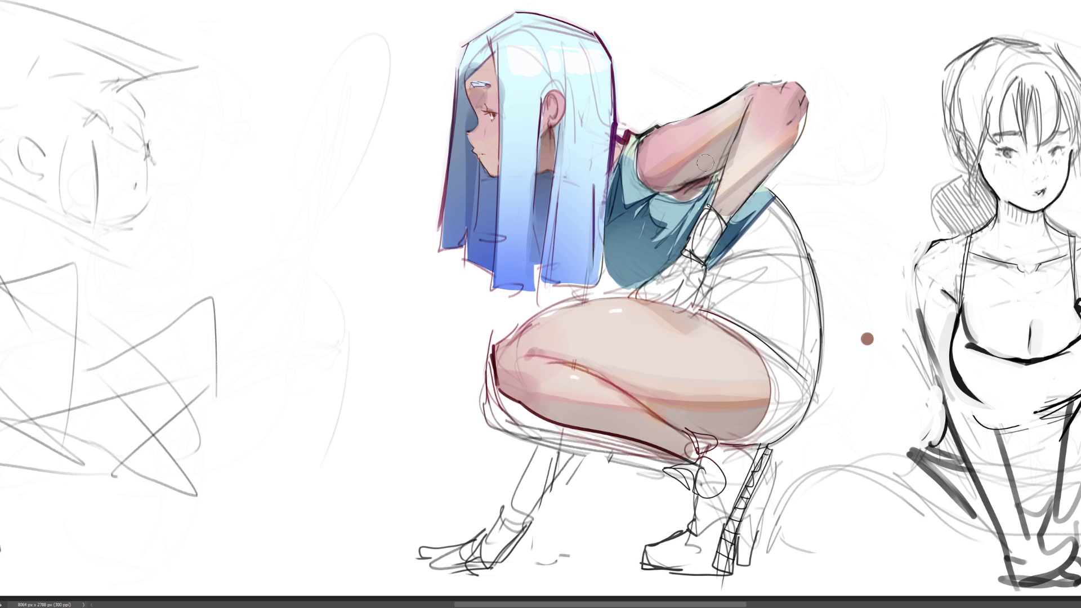
{"action": "left_click_drag", "start_coordinate": [668, 186], "coordinate": [690, 188]}
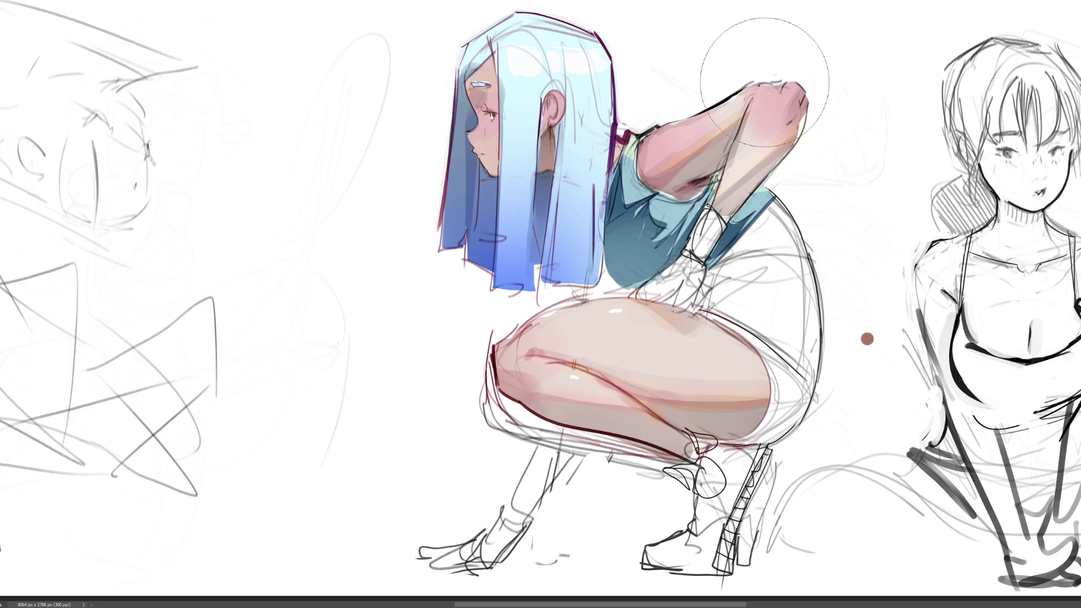
Step: Soften the upper-arm edge with brown, check the whole sheet, and lay pink-red base on the boot
{"action": "left_click_drag", "start_coordinate": [698, 113], "coordinate": [752, 85]}
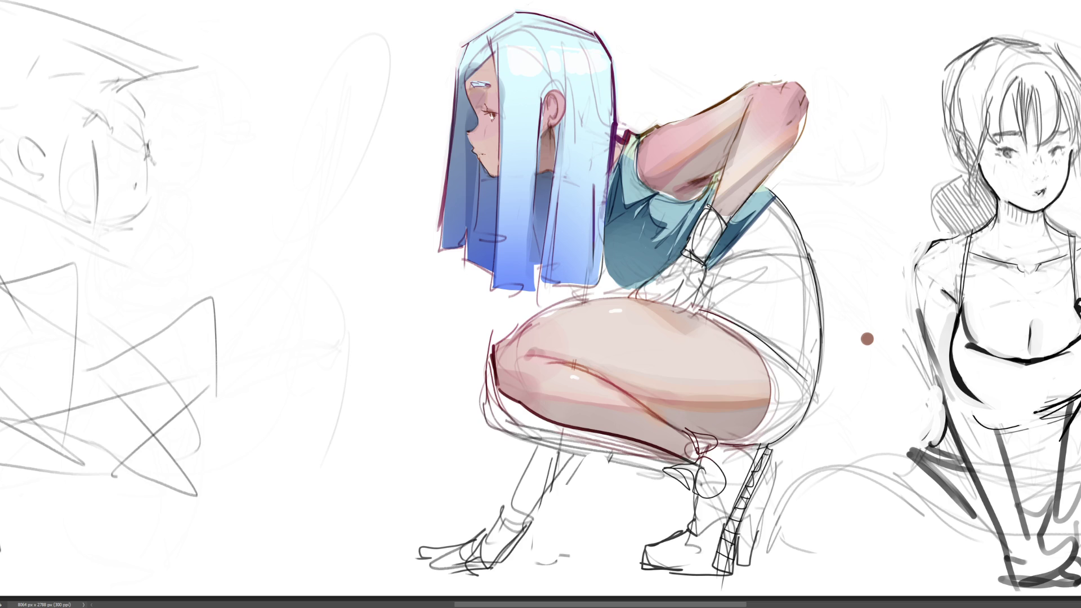
{"action": "key", "text": "ctrl+minus"}
{"action": "key", "text": "ctrl+minus"}
{"action": "key", "text": "ctrl+minus"}
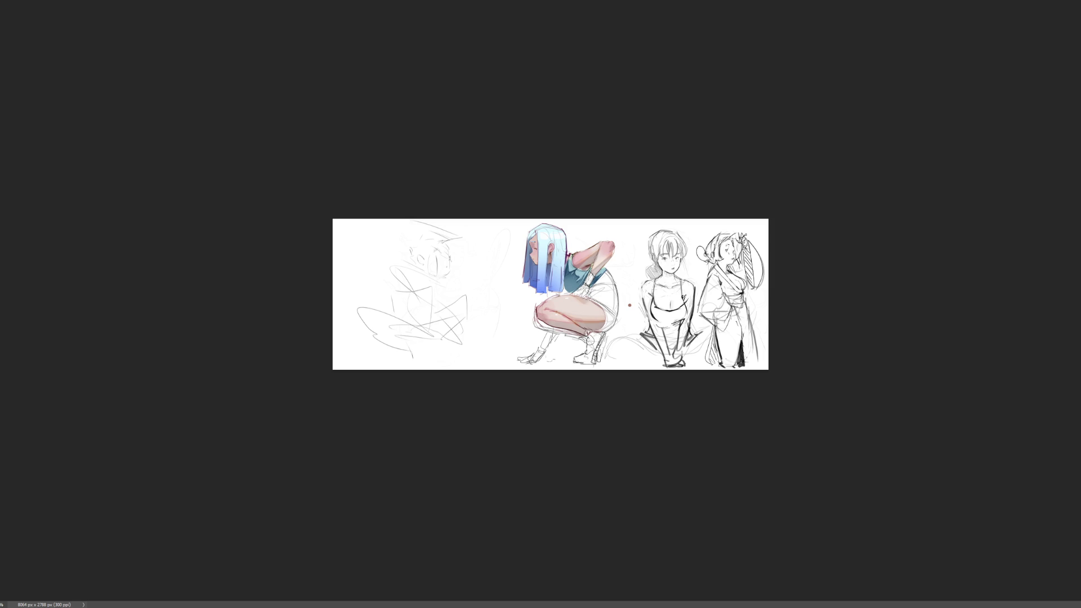
{"action": "mouse_move", "coordinate": [556, 294]}
{"action": "left_mouse_down"}
{"action": "mouse_move", "coordinate": [760, 366]}
{"action": "mouse_move", "coordinate": [887, 445]}
{"action": "left_mouse_up"}
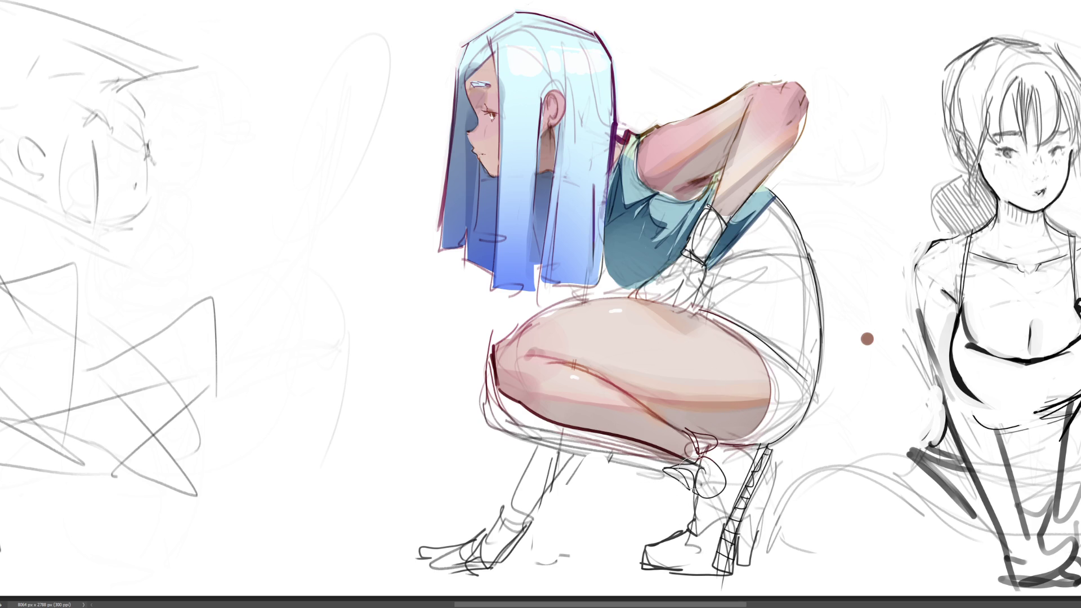
{"action": "mouse_move", "coordinate": [673, 475]}
{"action": "left_mouse_down"}
{"action": "mouse_move", "coordinate": [702, 446]}
{"action": "mouse_move", "coordinate": [694, 437]}
{"action": "mouse_move", "coordinate": [766, 455]}
{"action": "mouse_move", "coordinate": [718, 569]}
{"action": "mouse_move", "coordinate": [727, 544]}
{"action": "mouse_move", "coordinate": [682, 572]}
{"action": "mouse_move", "coordinate": [648, 567]}
{"action": "mouse_move", "coordinate": [703, 514]}
{"action": "mouse_move", "coordinate": [707, 452]}
{"action": "mouse_move", "coordinate": [738, 471]}
{"action": "mouse_move", "coordinate": [707, 554]}
{"action": "mouse_move", "coordinate": [676, 562]}
{"action": "left_mouse_up"}
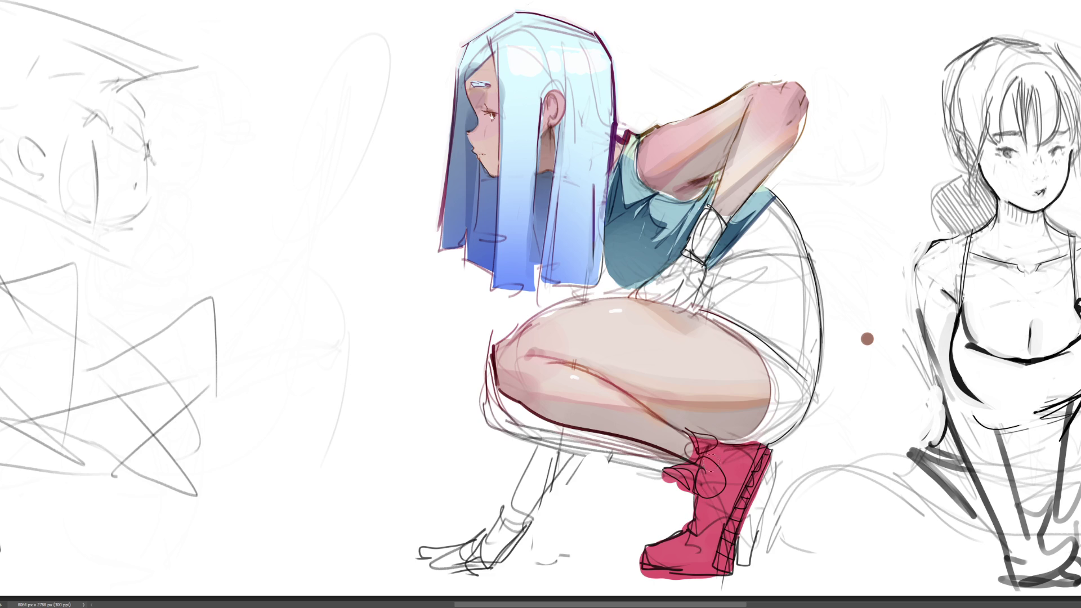
Step: Shade the boot sole darker red, add pink heel and ankle highlights, and darken the upper magenta
{"action": "left_click_drag", "start_coordinate": [672, 578], "coordinate": [732, 570]}
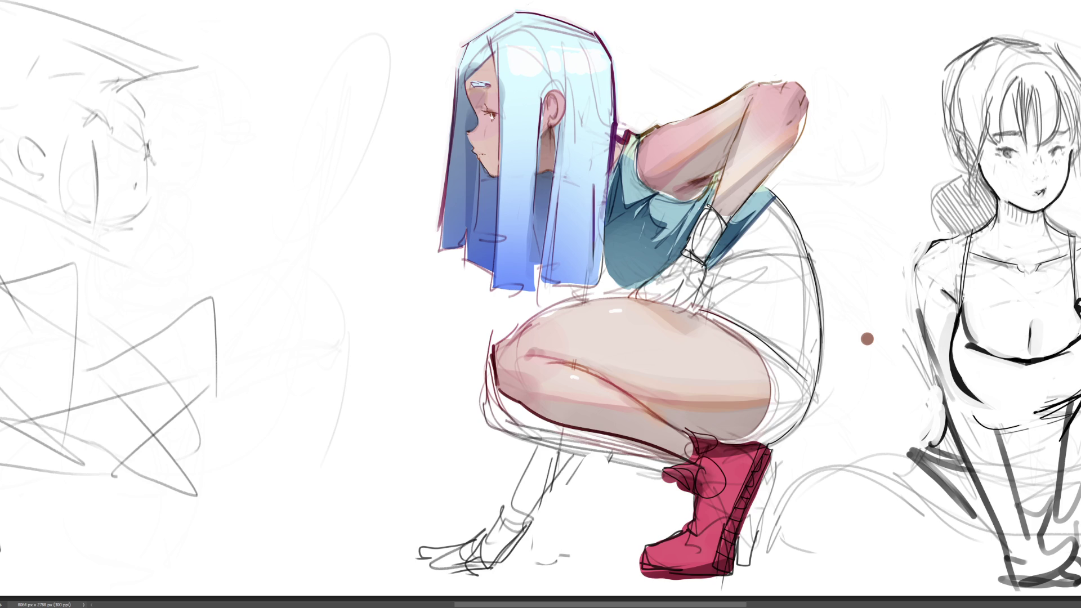
{"action": "left_click_drag", "start_coordinate": [729, 569], "coordinate": [762, 450]}
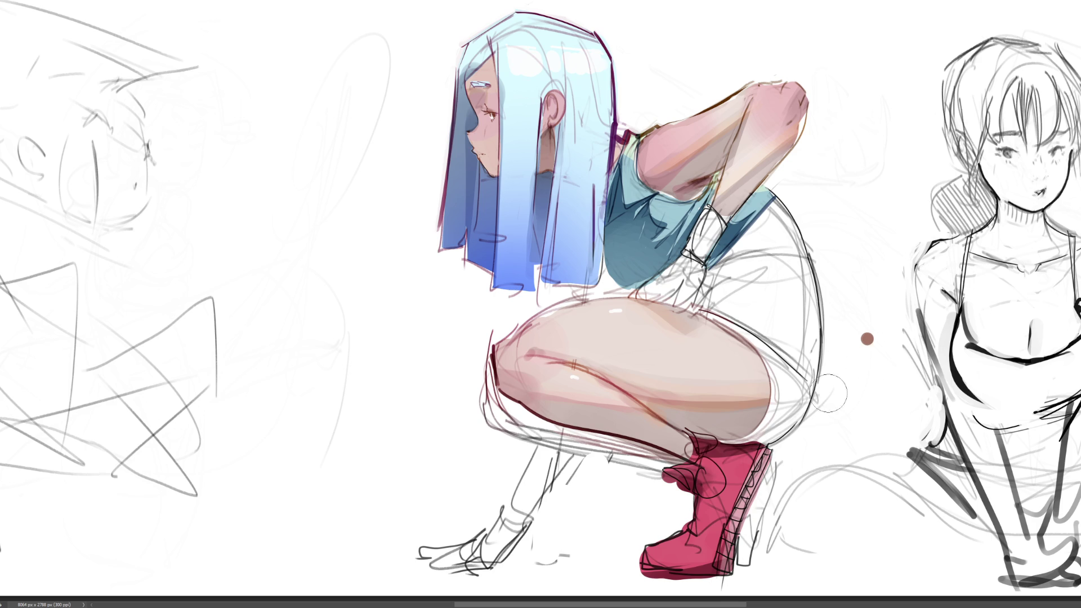
{"action": "left_click_drag", "start_coordinate": [701, 477], "coordinate": [714, 479]}
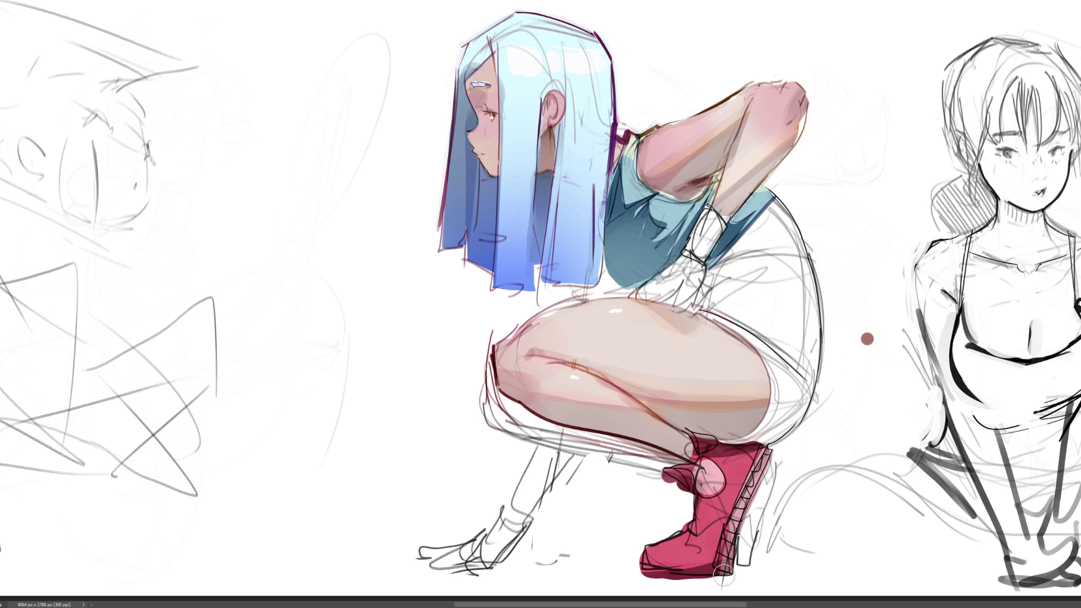
{"action": "mouse_move", "coordinate": [732, 574]}
{"action": "left_mouse_down"}
{"action": "mouse_move", "coordinate": [735, 544]}
{"action": "mouse_move", "coordinate": [661, 538]}
{"action": "mouse_move", "coordinate": [698, 566]}
{"action": "left_mouse_up"}
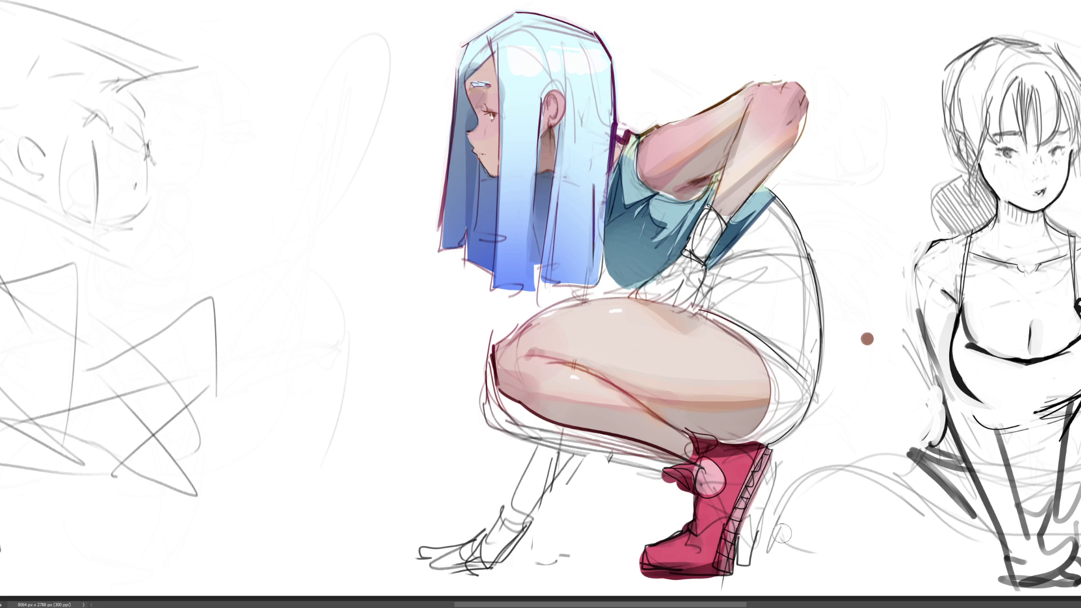
{"action": "left_click_drag", "start_coordinate": [698, 511], "coordinate": [726, 490]}
{"action": "key", "text": "ctrl+z"}
{"action": "key", "text": "ctrl+y"}
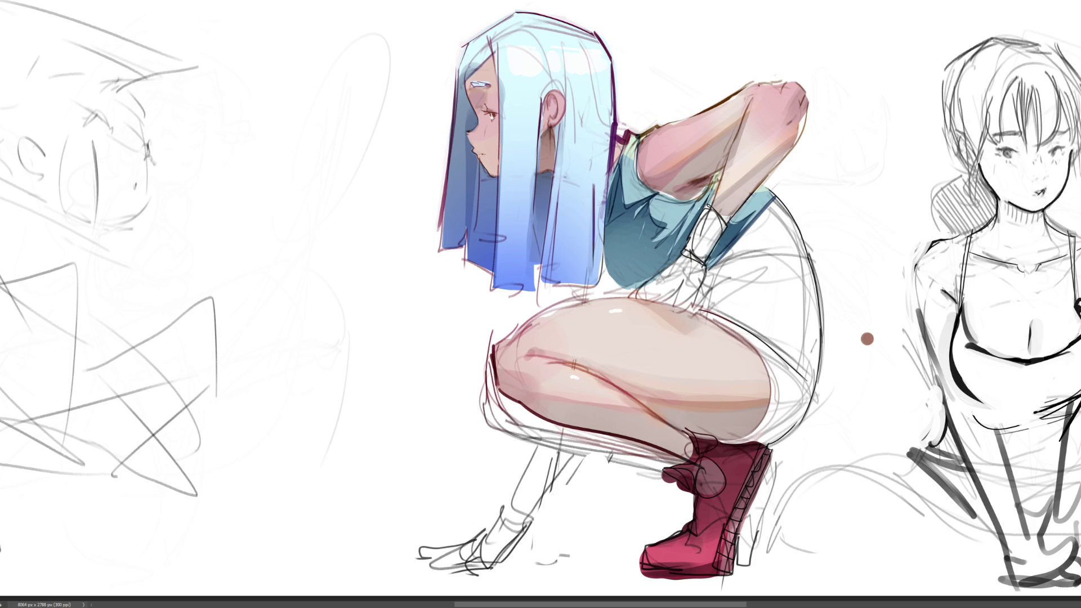
{"action": "key", "text": "ctrl+z"}
{"action": "key", "text": "ctrl+y"}
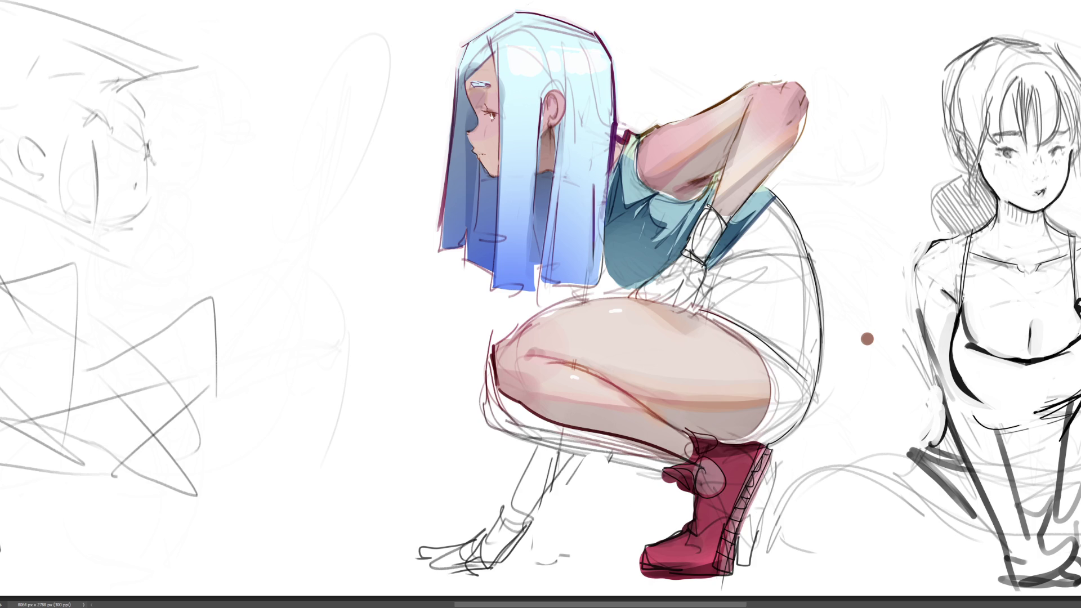
{"action": "key", "text": "ctrl+z"}
{"action": "key", "text": "ctrl+y"}
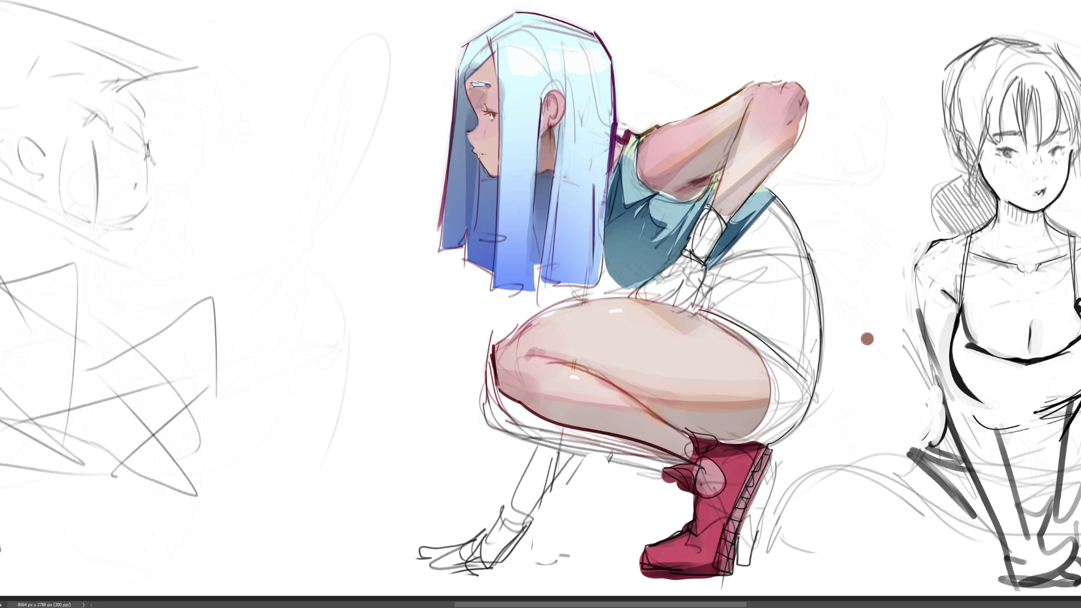
{"action": "key", "text": "bracketleft"}
{"action": "key", "text": "bracketleft"}
{"action": "key", "text": "bracketleft"}
{"action": "mouse_move", "coordinate": [758, 459]}
{"action": "left_mouse_down"}
{"action": "mouse_move", "coordinate": [724, 552]}
{"action": "mouse_move", "coordinate": [762, 460]}
{"action": "mouse_move", "coordinate": [753, 496]}
{"action": "left_mouse_up"}
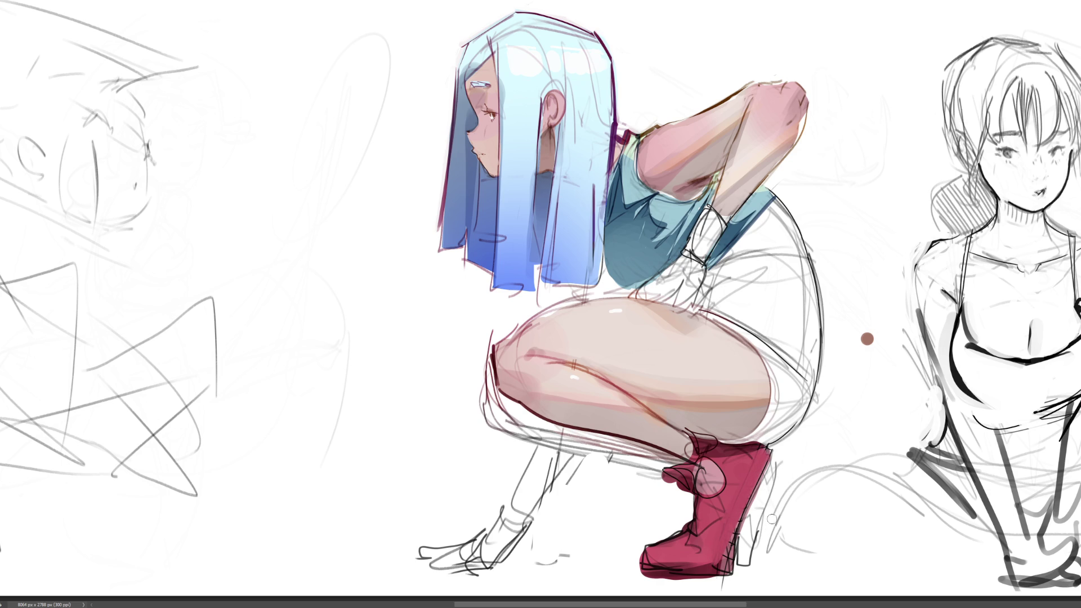
Step: Darken the boot's right edge in magenta and add a thin line by the heel
{"action": "left_click_drag", "start_coordinate": [758, 449], "coordinate": [761, 470]}
{"action": "left_click_drag", "start_coordinate": [764, 464], "coordinate": [740, 580]}
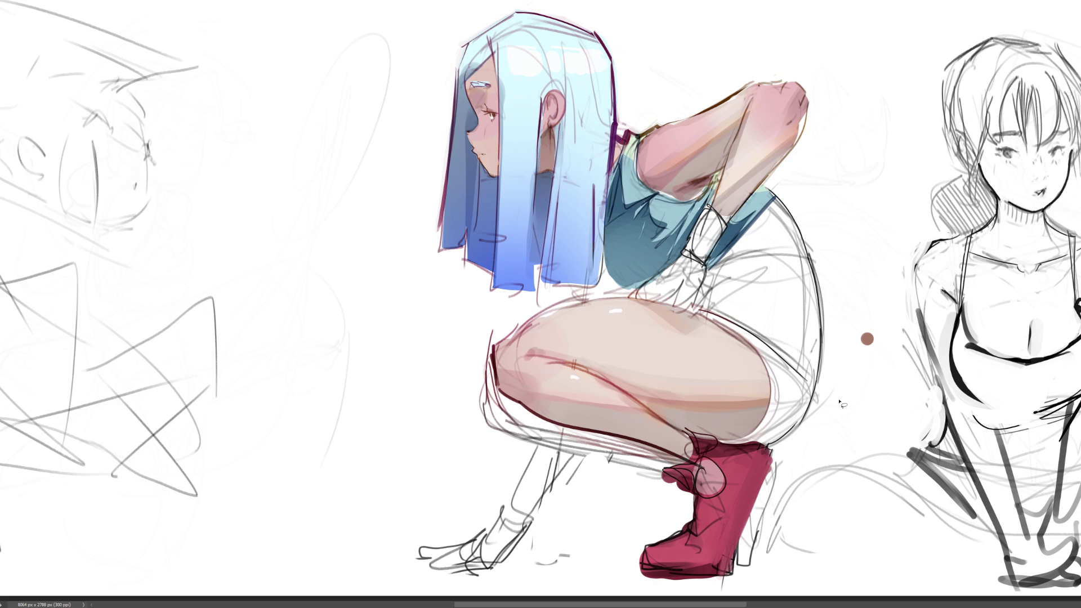
{"action": "mouse_move", "coordinate": [775, 454]}
{"action": "left_mouse_down"}
{"action": "mouse_move", "coordinate": [778, 501]}
{"action": "mouse_move", "coordinate": [757, 571]}
{"action": "mouse_move", "coordinate": [738, 555]}
{"action": "mouse_move", "coordinate": [774, 455]}
{"action": "left_mouse_up"}
Step: Lasso the lower legs and forearm and tint them dark red
{"action": "mouse_move", "coordinate": [588, 446]}
{"action": "left_mouse_down"}
{"action": "mouse_move", "coordinate": [523, 435]}
{"action": "mouse_move", "coordinate": [497, 416]}
{"action": "mouse_move", "coordinate": [488, 384]}
{"action": "mouse_move", "coordinate": [575, 437]}
{"action": "mouse_move", "coordinate": [689, 469]}
{"action": "mouse_move", "coordinate": [557, 409]}
{"action": "mouse_move", "coordinate": [495, 363]}
{"action": "mouse_move", "coordinate": [558, 439]}
{"action": "mouse_move", "coordinate": [666, 439]}
{"action": "left_mouse_up"}
{"action": "mouse_move", "coordinate": [544, 443]}
{"action": "left_mouse_down"}
{"action": "mouse_move", "coordinate": [501, 528]}
{"action": "mouse_move", "coordinate": [444, 557]}
{"action": "mouse_move", "coordinate": [467, 566]}
{"action": "mouse_move", "coordinate": [453, 572]}
{"action": "mouse_move", "coordinate": [505, 558]}
{"action": "mouse_move", "coordinate": [566, 461]}
{"action": "mouse_move", "coordinate": [562, 445]}
{"action": "left_mouse_up"}
{"action": "mouse_move", "coordinate": [586, 286]}
{"action": "left_mouse_down"}
{"action": "mouse_move", "coordinate": [588, 296]}
{"action": "mouse_move", "coordinate": [624, 297]}
{"action": "mouse_move", "coordinate": [607, 263]}
{"action": "left_mouse_up"}
{"action": "mouse_move", "coordinate": [563, 440]}
{"action": "left_mouse_down"}
{"action": "mouse_move", "coordinate": [495, 485]}
{"action": "mouse_move", "coordinate": [451, 541]}
{"action": "mouse_move", "coordinate": [777, 507]}
{"action": "left_mouse_up"}
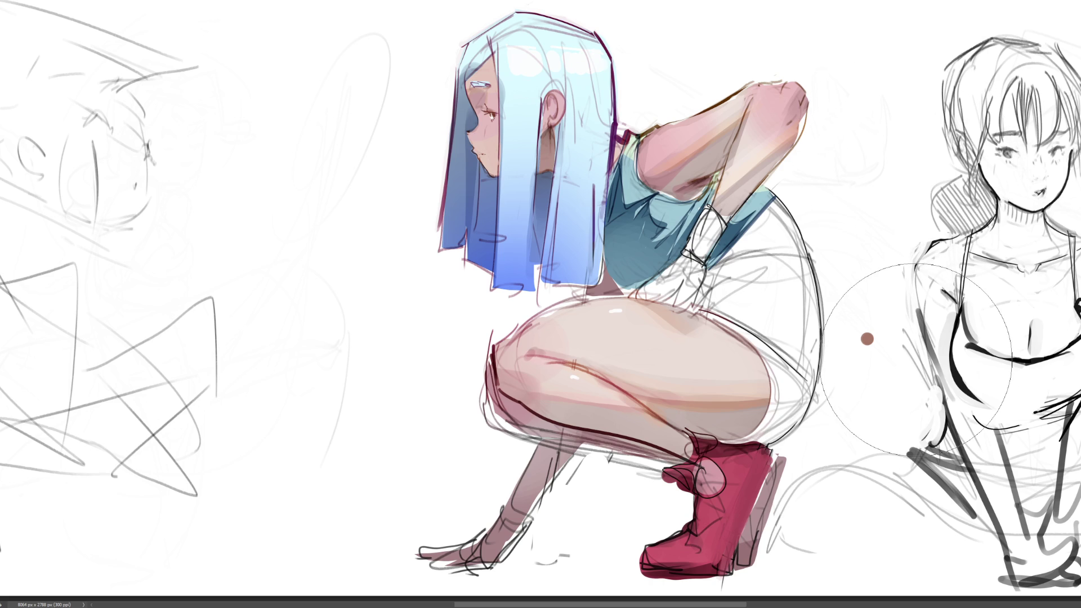
Step: Compare the red boot fill with undo and redo, then zoom out over the sheet
{"action": "key", "text": "ctrl+z"}
{"action": "key", "text": "ctrl+y"}
{"action": "key", "text": "ctrl+z"}
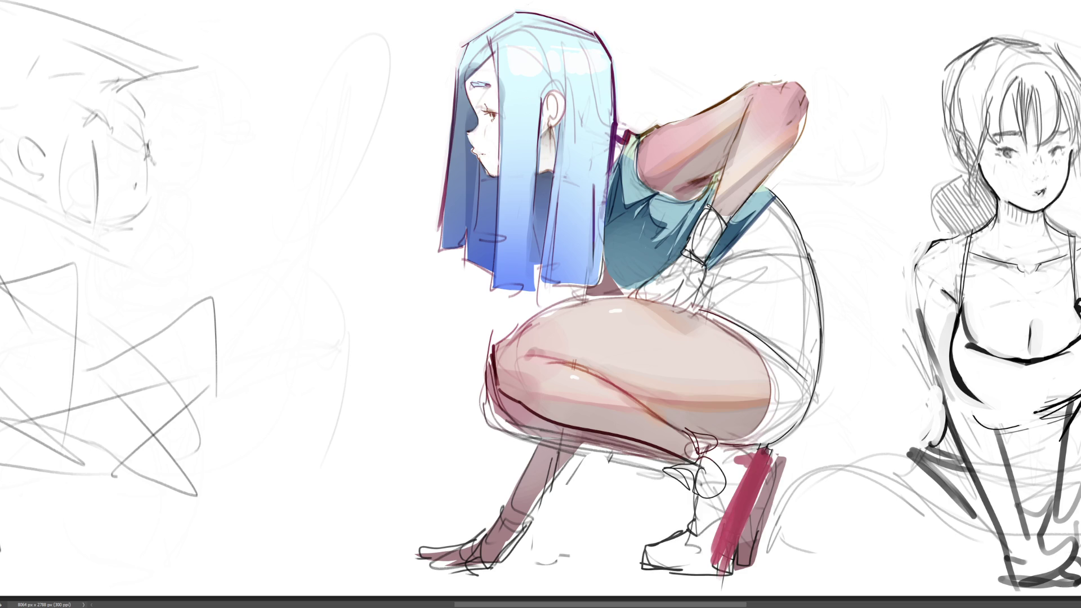
{"action": "key", "text": "ctrl+y"}
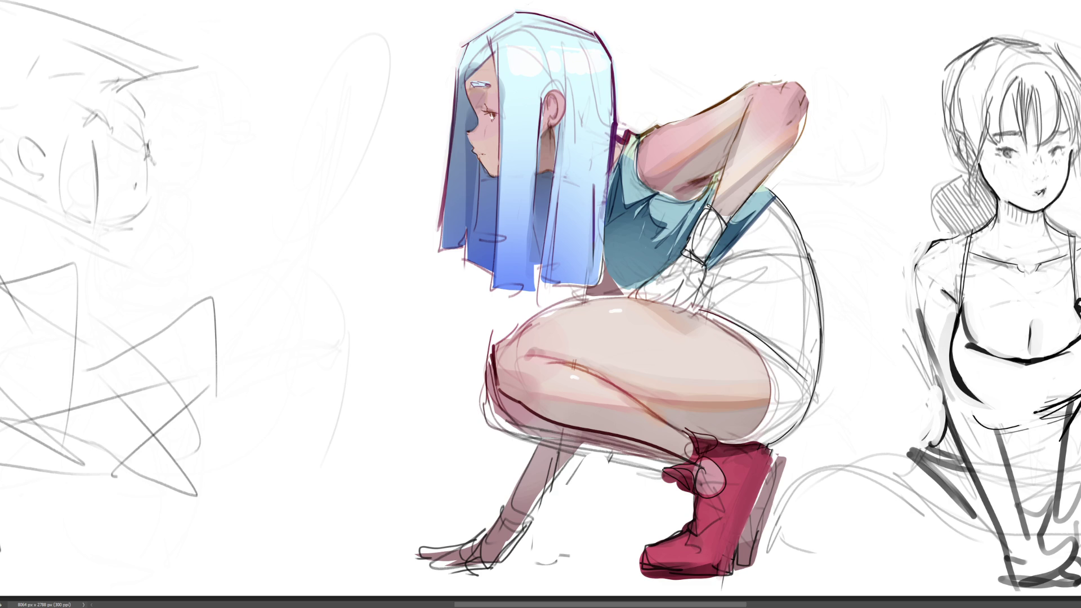
{"action": "key", "text": "ctrl+minus"}
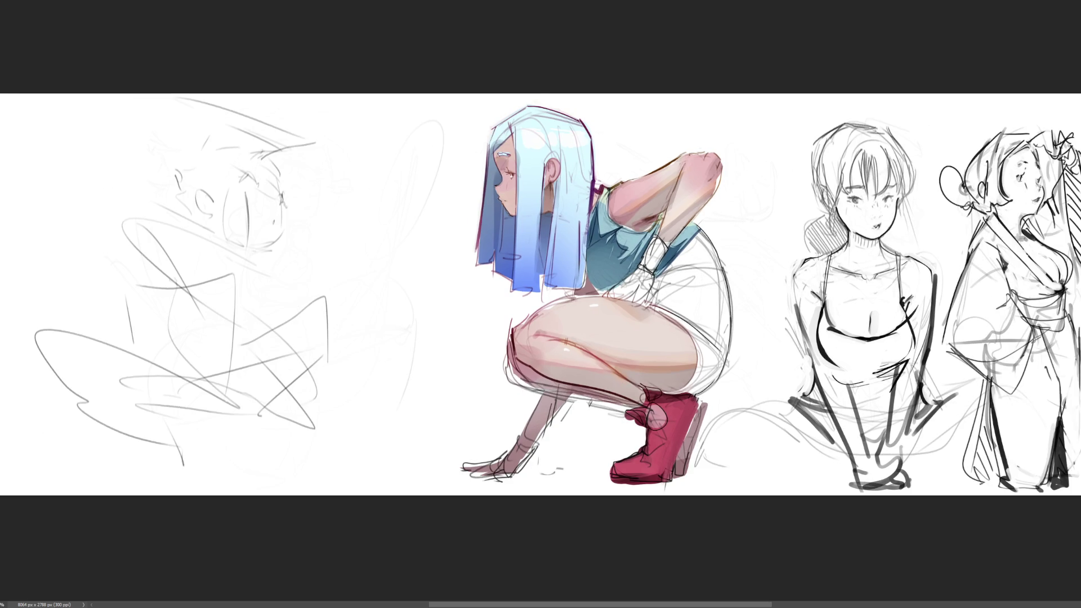
Step: Compare the arm and boot skin colouring, then paint teal along the shirt's back
{"action": "key", "text": "ctrl+z"}
{"action": "key", "text": "ctrl+y"}
{"action": "key", "text": "ctrl+z"}
{"action": "key", "text": "ctrl+y"}
{"action": "mouse_move", "coordinate": [707, 245]}
{"action": "left_mouse_down"}
{"action": "mouse_move", "coordinate": [705, 235]}
{"action": "mouse_move", "coordinate": [670, 275]}
{"action": "mouse_move", "coordinate": [696, 224]}
{"action": "mouse_move", "coordinate": [705, 235]}
{"action": "mouse_move", "coordinate": [653, 288]}
{"action": "left_mouse_up"}
Step: Lasso the shorts along the thigh, fill them light blue, and lighten the back shading
{"action": "left_click_drag", "start_coordinate": [727, 369], "coordinate": [730, 239]}
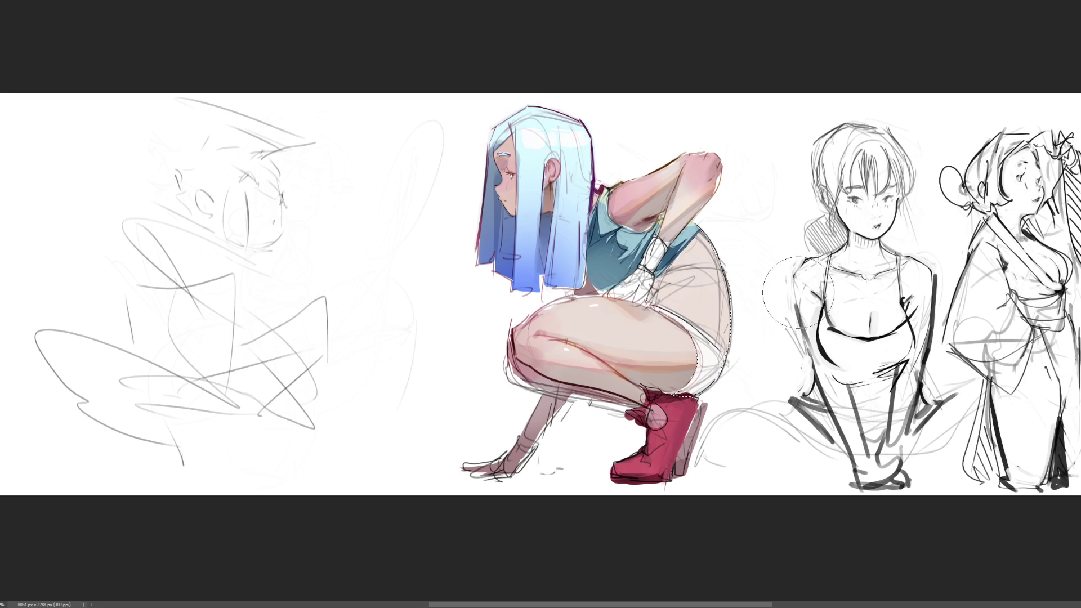
{"action": "left_click_drag", "start_coordinate": [673, 355], "coordinate": [707, 343]}
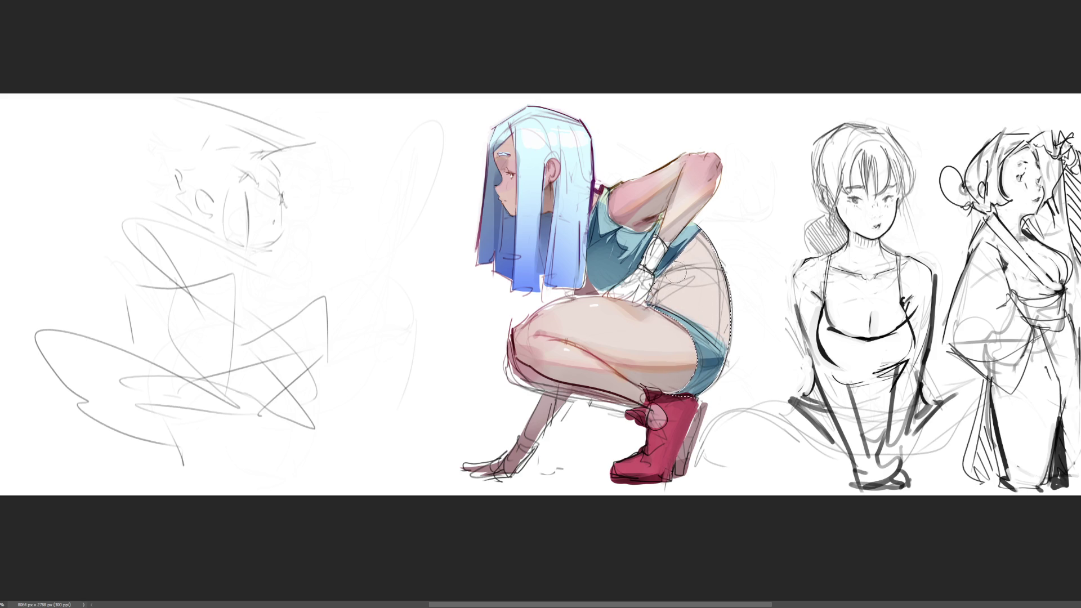
{"action": "left_click_drag", "start_coordinate": [708, 331], "coordinate": [696, 282]}
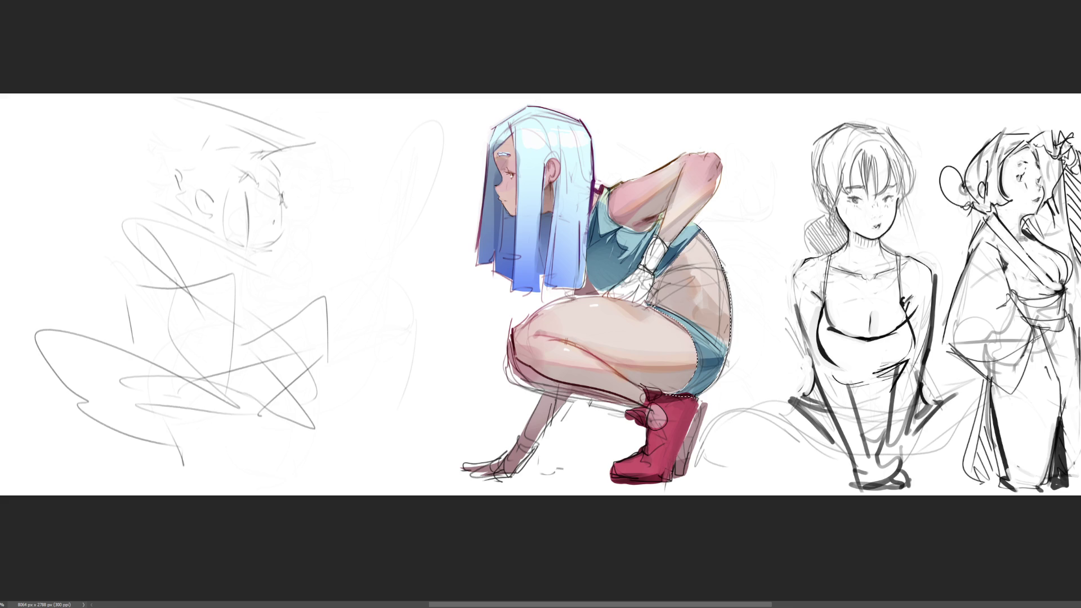
Step: Finish painting the thigh and hip inside the shorts selection, then deselect
{"action": "key", "text": "ctrl+d"}
{"action": "key", "text": "ctrl+z"}
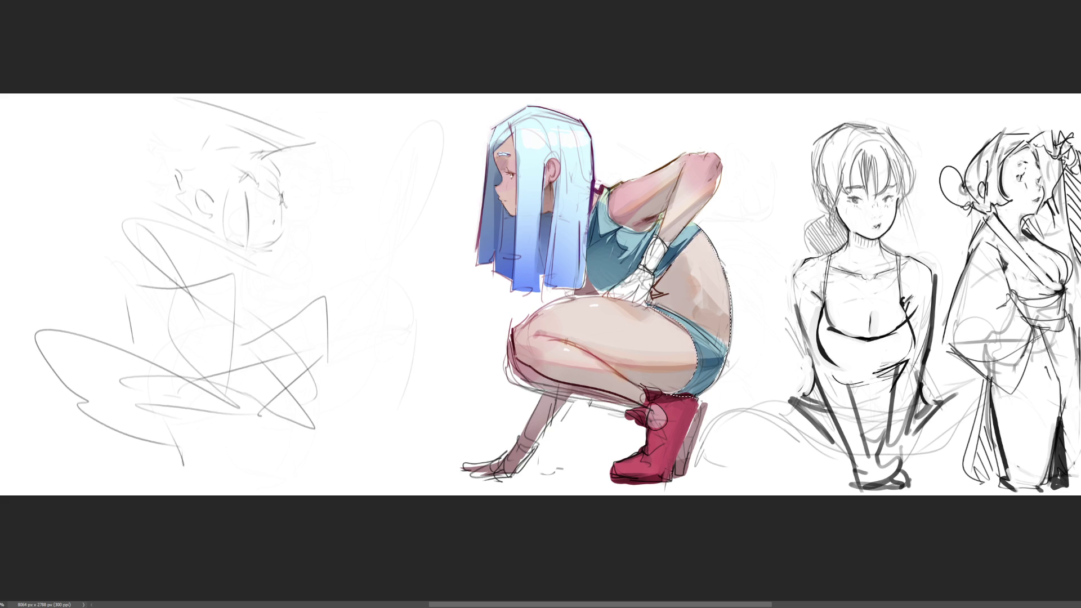
{"action": "key", "text": "ctrl+d"}
Step: Clear the selection and erase the rough scribbled sketch on the left with a large eraser
{"action": "left_click", "coordinate": [693, 315]}
{"action": "key", "text": "ctrl+d"}
{"action": "key", "text": "bracketright"}
{"action": "key", "text": "bracketright"}
{"action": "key", "text": "bracketright"}
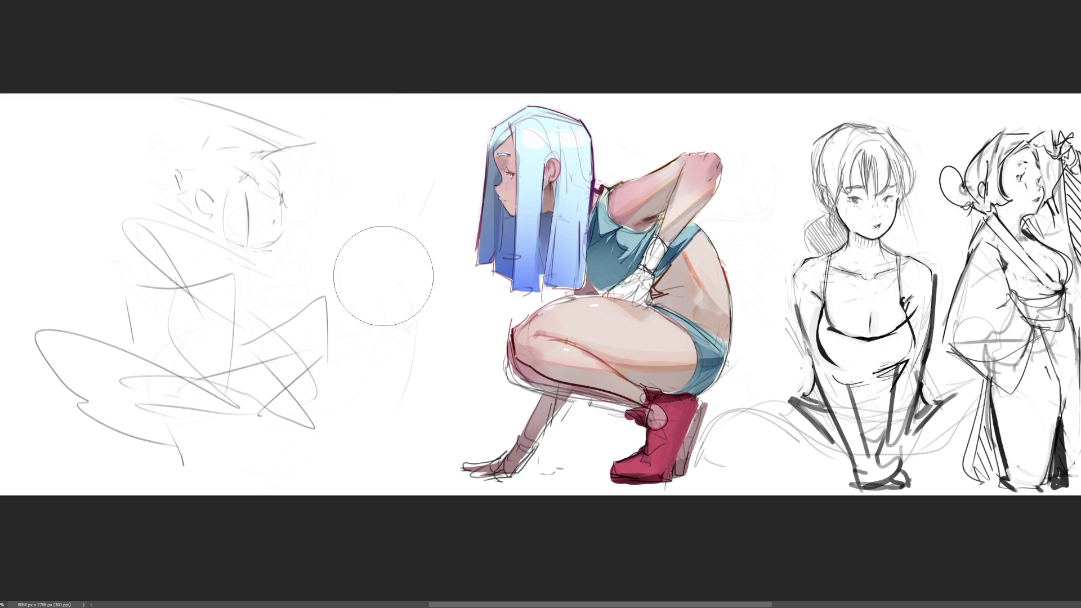
{"action": "mouse_move", "coordinate": [231, 412]}
{"action": "left_mouse_down"}
{"action": "mouse_move", "coordinate": [158, 149]}
{"action": "mouse_move", "coordinate": [208, 476]}
{"action": "mouse_move", "coordinate": [206, 374]}
{"action": "mouse_move", "coordinate": [240, 388]}
{"action": "left_mouse_up"}
Step: Dab white highlights across the top of the blue hair with a smaller brush, then mirror the canvas
{"action": "key", "text": "bracketleft"}
{"action": "key", "text": "b"}
{"action": "mouse_move", "coordinate": [535, 134]}
{"action": "left_mouse_down"}
{"action": "mouse_move", "coordinate": [549, 149]}
{"action": "mouse_move", "coordinate": [558, 142]}
{"action": "left_mouse_up"}
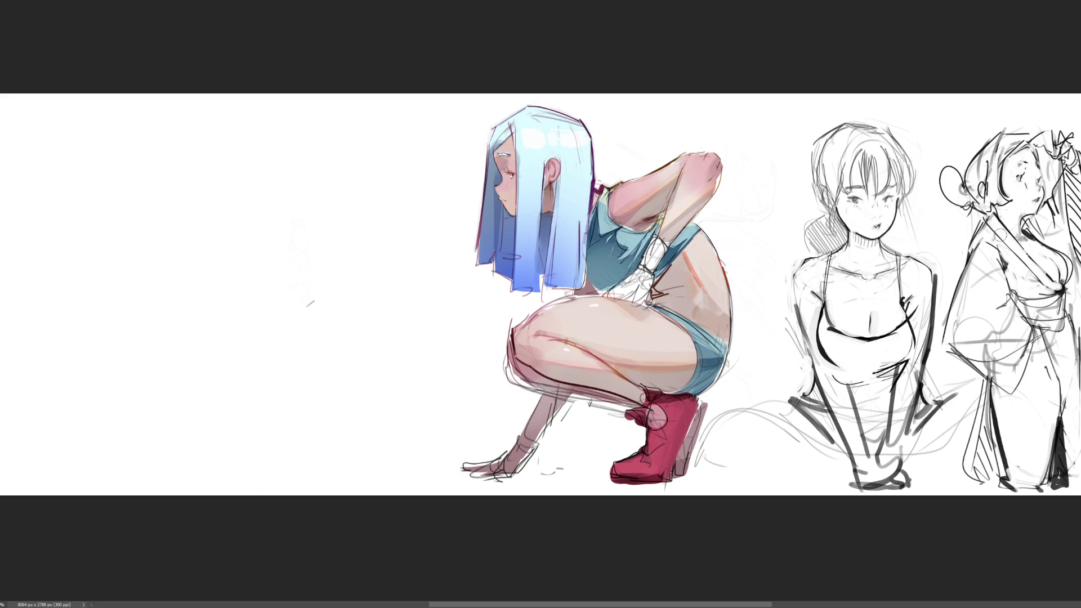
{"action": "key", "text": "m"}
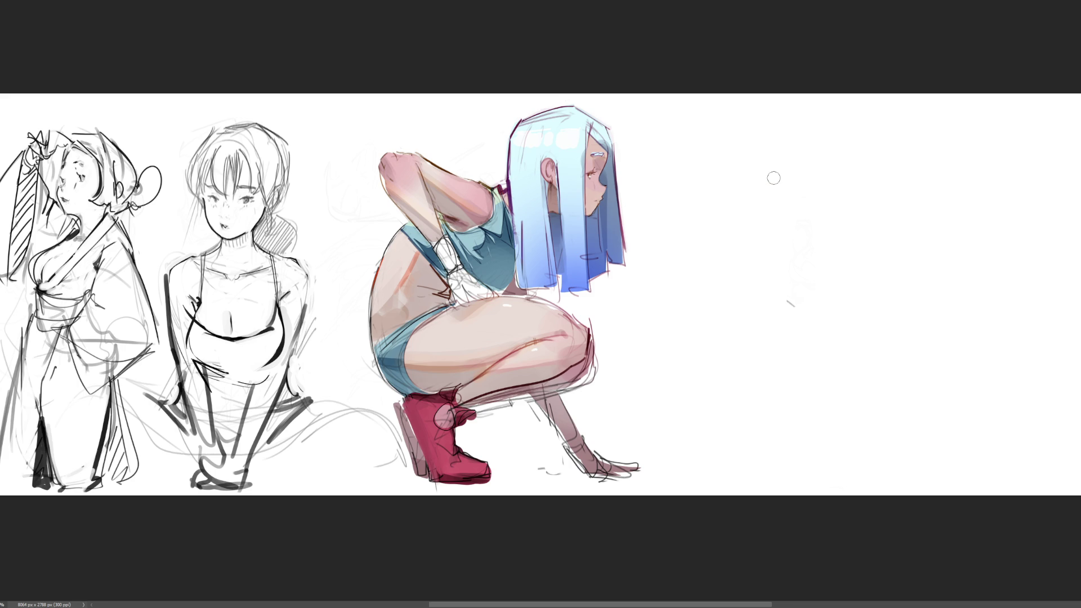
{"action": "key", "text": "v"}
{"action": "key", "text": "ctrl+shift+u"}
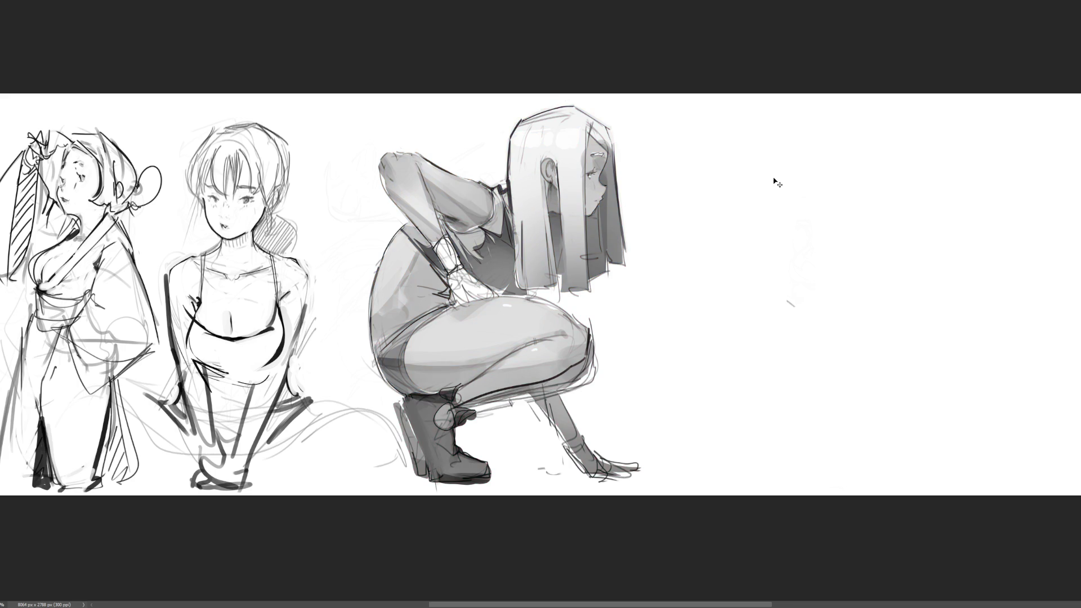
{"action": "key", "text": "ctrl+z"}
{"action": "key", "text": "ctrl+shift+z"}
{"action": "key", "text": "ctrl+z"}
{"action": "key", "text": "ctrl+shift+z"}
{"action": "key", "text": "ctrl+z"}
{"action": "key", "text": "ctrl+shift+z"}
{"action": "key", "text": "ctrl+z"}
{"action": "key", "text": "ctrl+shift+z"}
{"action": "key", "text": "ctrl+shift+z"}
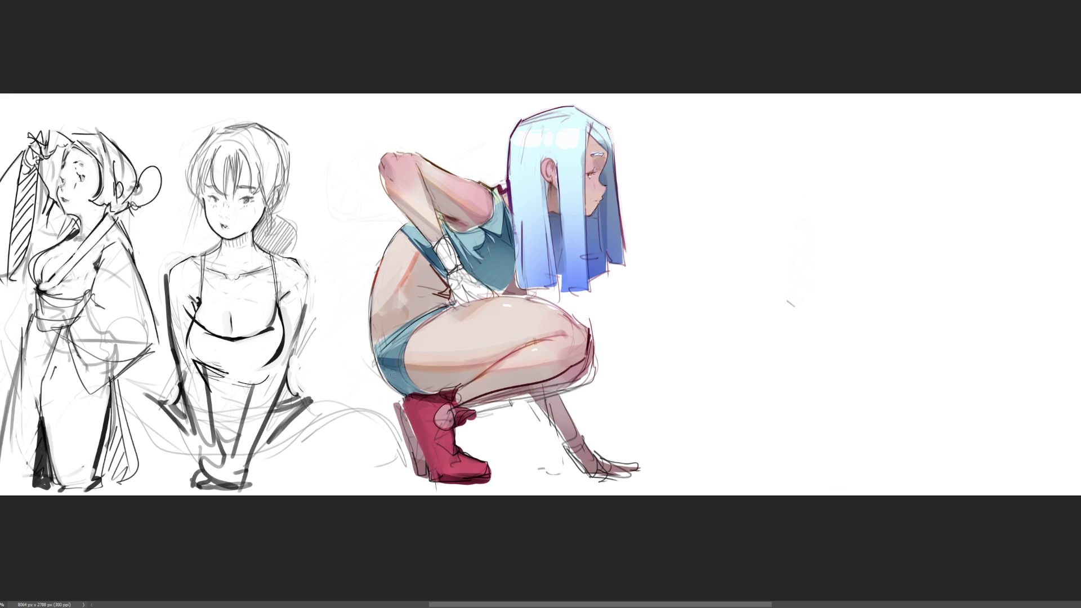
{"action": "scroll", "coordinate": [707, 240], "scroll_direction": "up", "scroll_amount": 2}
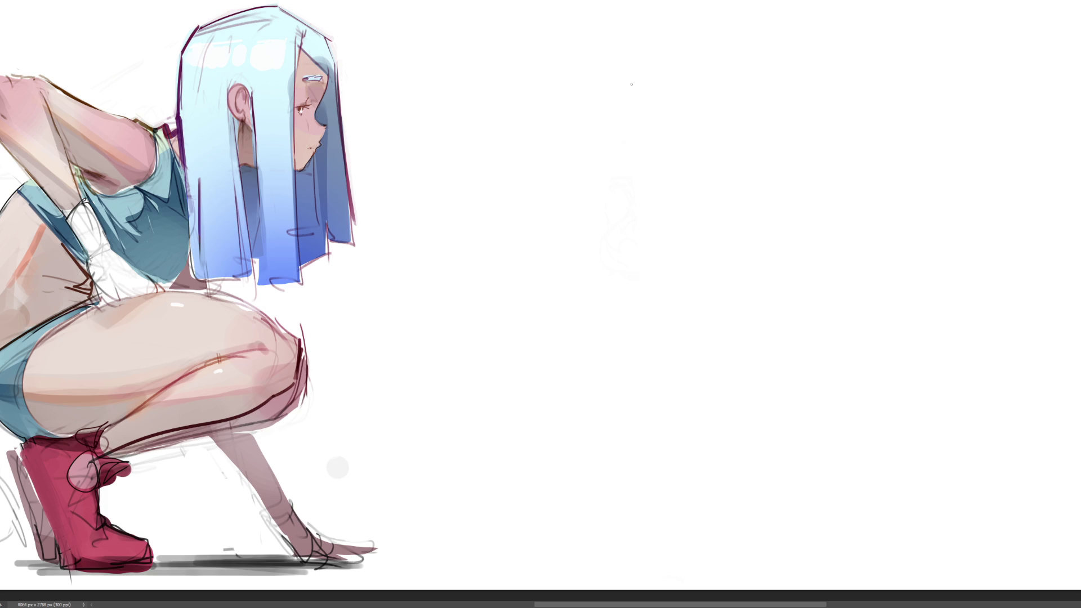
Step: Sketch three trial lines on the blank canvas and undo them
{"action": "left_click_drag", "start_coordinate": [636, 77], "coordinate": [604, 341]}
{"action": "mouse_move", "coordinate": [587, 66]}
{"action": "left_mouse_down"}
{"action": "mouse_move", "coordinate": [678, 45]}
{"action": "mouse_move", "coordinate": [752, 256]}
{"action": "left_mouse_up"}
{"action": "mouse_move", "coordinate": [658, 300]}
{"action": "left_mouse_down"}
{"action": "mouse_move", "coordinate": [569, 322]}
{"action": "mouse_move", "coordinate": [827, 289]}
{"action": "left_mouse_up"}
{"action": "key", "text": "ctrl+z"}
{"action": "key", "text": "ctrl+z"}
{"action": "key", "text": "ctrl+z"}
Step: Draw zigzag lacing down the side of the teal top and shade it grey
{"action": "mouse_move", "coordinate": [86, 204]}
{"action": "left_mouse_down"}
{"action": "mouse_move", "coordinate": [76, 233]}
{"action": "mouse_move", "coordinate": [104, 226]}
{"action": "mouse_move", "coordinate": [111, 304]}
{"action": "mouse_move", "coordinate": [128, 302]}
{"action": "mouse_move", "coordinate": [115, 273]}
{"action": "mouse_move", "coordinate": [134, 274]}
{"action": "mouse_move", "coordinate": [122, 286]}
{"action": "mouse_move", "coordinate": [137, 285]}
{"action": "left_mouse_up"}
{"action": "mouse_move", "coordinate": [136, 287]}
{"action": "left_mouse_down"}
{"action": "mouse_move", "coordinate": [151, 280]}
{"action": "mouse_move", "coordinate": [129, 290]}
{"action": "left_mouse_up"}
{"action": "left_click_drag", "start_coordinate": [137, 294], "coordinate": [150, 283]}
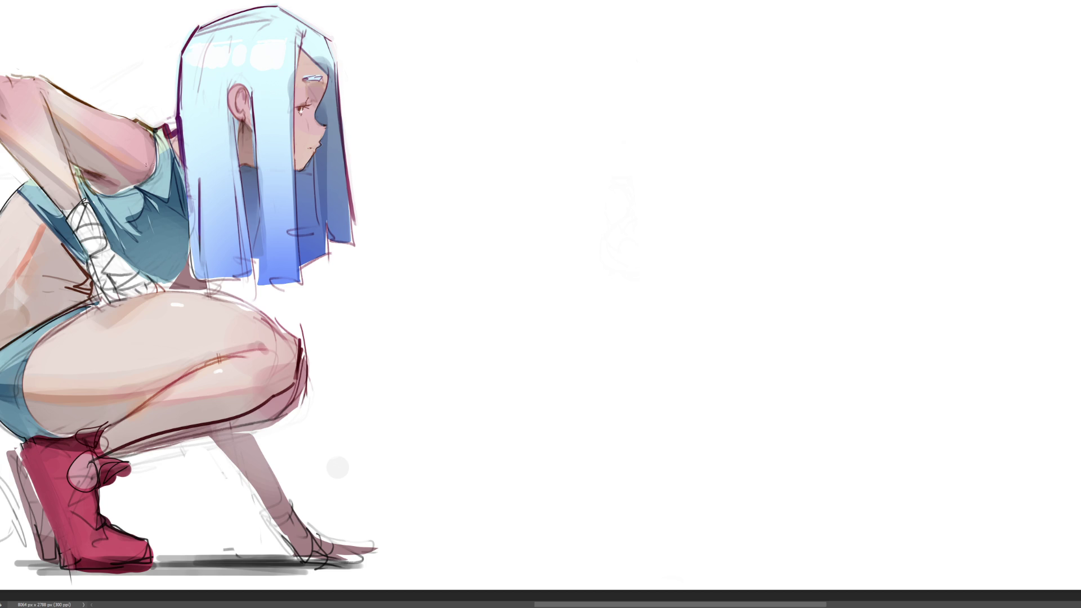
{"action": "left_click_drag", "start_coordinate": [90, 256], "coordinate": [103, 270]}
{"action": "left_click_drag", "start_coordinate": [97, 266], "coordinate": [107, 296]}
{"action": "left_click_drag", "start_coordinate": [99, 265], "coordinate": [107, 296]}
Step: Redo the lacing shading darker along its upper and lower stretches
{"action": "key", "text": "ctrl+z"}
{"action": "left_click_drag", "start_coordinate": [97, 269], "coordinate": [114, 264]}
{"action": "left_click_drag", "start_coordinate": [115, 253], "coordinate": [151, 294]}
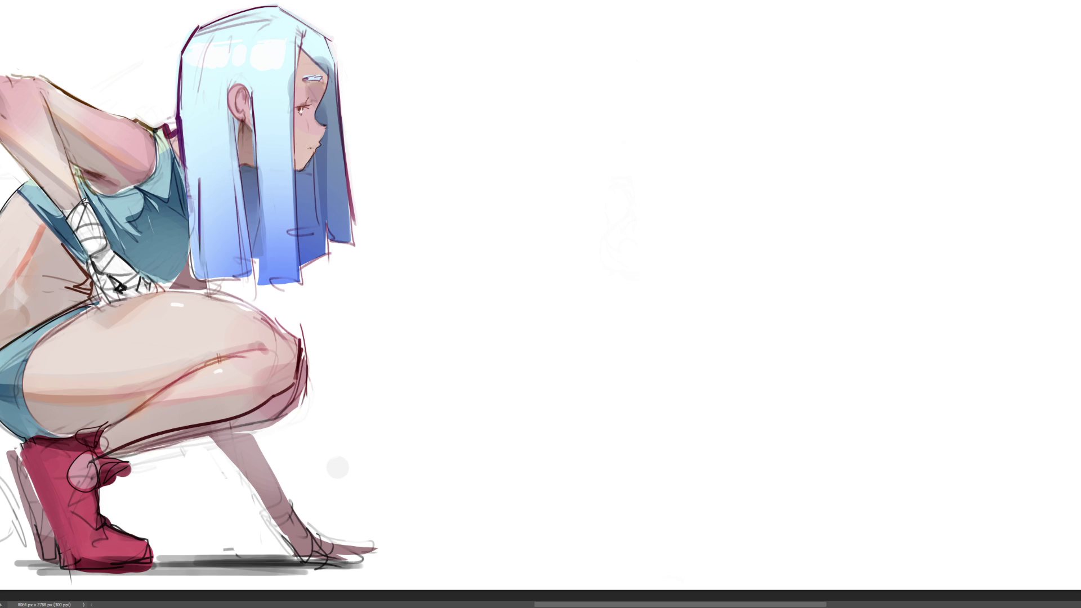
Step: Rough out trial shapes in the empty area, undo them, and start a new sketch upper right
{"action": "left_click_drag", "start_coordinate": [561, 51], "coordinate": [561, 127]}
{"action": "left_click_drag", "start_coordinate": [538, 39], "coordinate": [681, 119]}
{"action": "left_click_drag", "start_coordinate": [560, 151], "coordinate": [668, 160]}
{"action": "left_click_drag", "start_coordinate": [673, 124], "coordinate": [698, 178]}
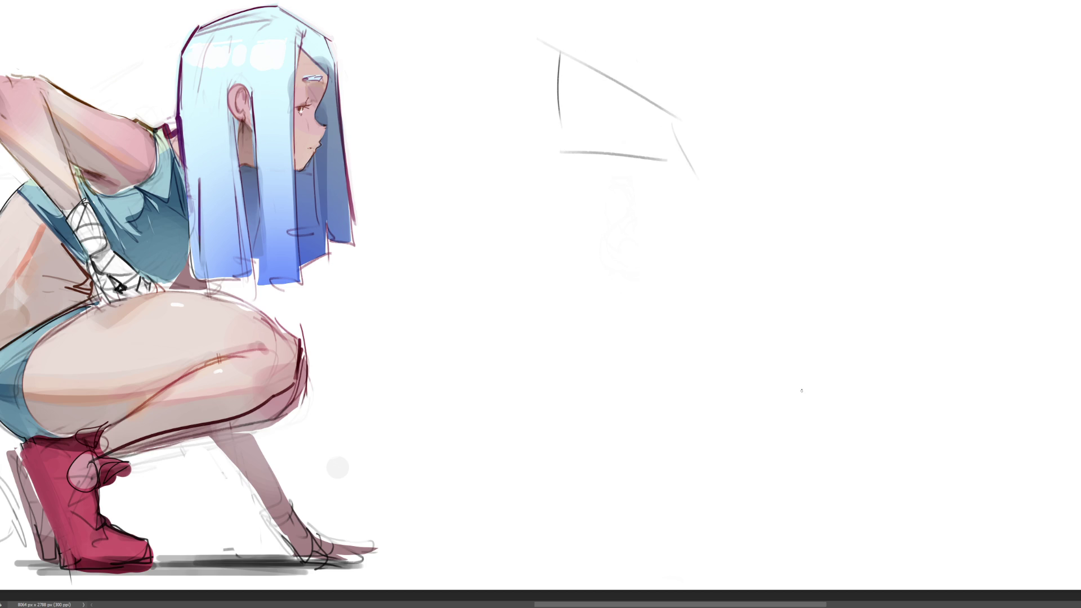
{"action": "key", "text": "ctrl+z"}
{"action": "key", "text": "ctrl+z"}
{"action": "key", "text": "ctrl+z"}
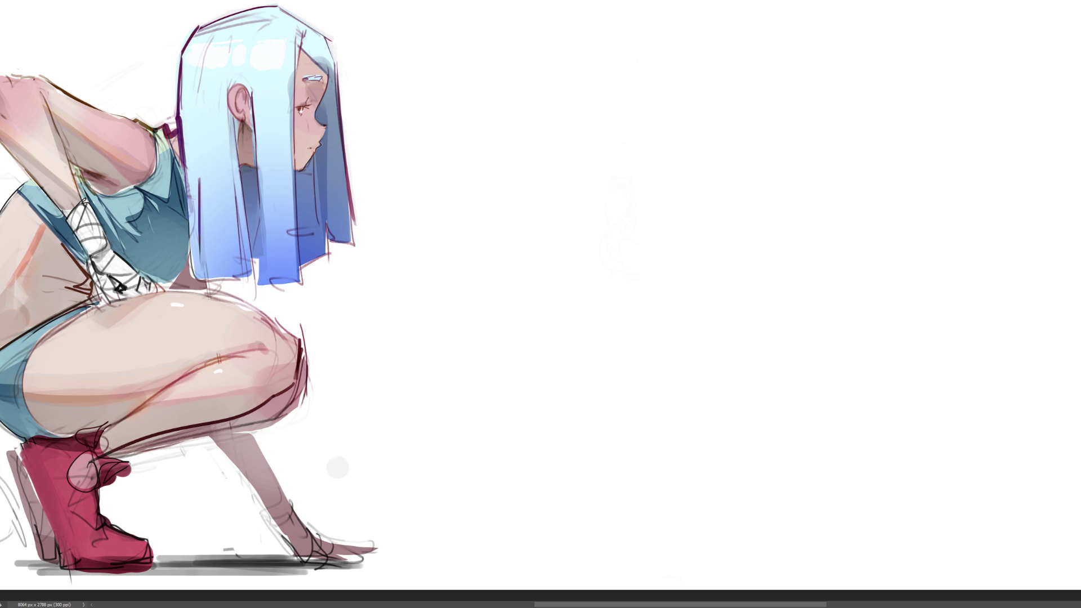
{"action": "left_click_drag", "start_coordinate": [726, 55], "coordinate": [688, 134]}
{"action": "mouse_move", "coordinate": [699, 90]}
{"action": "left_mouse_down"}
{"action": "mouse_move", "coordinate": [754, 44]}
{"action": "mouse_move", "coordinate": [823, 165]}
{"action": "left_mouse_up"}
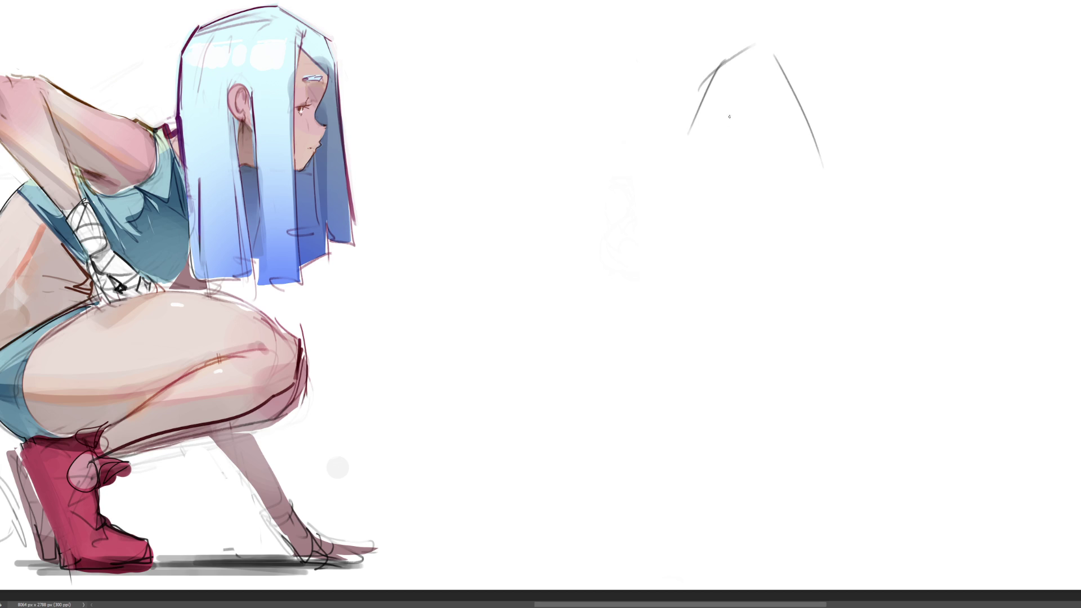
Step: Sketch a new head with bangs, hair strands, an ear curl and jaw line
{"action": "left_click_drag", "start_coordinate": [759, 42], "coordinate": [688, 159]}
{"action": "mouse_move", "coordinate": [695, 118]}
{"action": "left_mouse_down"}
{"action": "mouse_move", "coordinate": [676, 159]}
{"action": "mouse_move", "coordinate": [682, 149]}
{"action": "left_mouse_up"}
{"action": "mouse_move", "coordinate": [749, 62]}
{"action": "left_mouse_down"}
{"action": "mouse_move", "coordinate": [757, 150]}
{"action": "mouse_move", "coordinate": [767, 138]}
{"action": "mouse_move", "coordinate": [812, 157]}
{"action": "left_mouse_up"}
{"action": "mouse_move", "coordinate": [800, 169]}
{"action": "left_mouse_down"}
{"action": "mouse_move", "coordinate": [815, 160]}
{"action": "mouse_move", "coordinate": [811, 186]}
{"action": "left_mouse_up"}
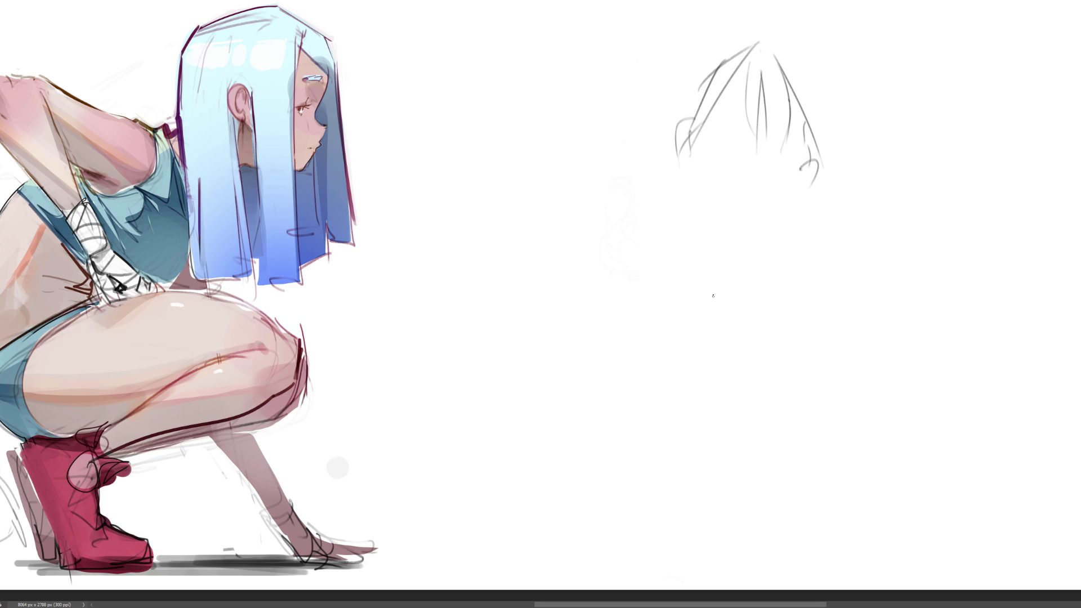
{"action": "left_click_drag", "start_coordinate": [732, 138], "coordinate": [737, 148]}
{"action": "mouse_move", "coordinate": [727, 135]}
{"action": "left_mouse_down"}
{"action": "mouse_move", "coordinate": [722, 145]}
{"action": "mouse_move", "coordinate": [734, 137]}
{"action": "mouse_move", "coordinate": [779, 158]}
{"action": "left_mouse_up"}
{"action": "left_click_drag", "start_coordinate": [742, 117], "coordinate": [752, 111]}
{"action": "left_click_drag", "start_coordinate": [756, 180], "coordinate": [751, 186]}
{"action": "mouse_move", "coordinate": [692, 126]}
{"action": "left_mouse_down"}
{"action": "mouse_move", "coordinate": [738, 218]}
{"action": "mouse_move", "coordinate": [770, 207]}
{"action": "left_mouse_up"}
{"action": "mouse_move", "coordinate": [683, 177]}
{"action": "left_mouse_down"}
{"action": "mouse_move", "coordinate": [708, 247]}
{"action": "mouse_move", "coordinate": [755, 226]}
{"action": "left_mouse_up"}
{"action": "key", "text": "ctrl+z"}
Step: Sketch the neck, shoulders, chest lines and curved torso below the new head
{"action": "mouse_move", "coordinate": [696, 154]}
{"action": "left_mouse_down"}
{"action": "mouse_move", "coordinate": [716, 265]}
{"action": "mouse_move", "coordinate": [753, 230]}
{"action": "left_mouse_up"}
{"action": "mouse_move", "coordinate": [760, 215]}
{"action": "left_mouse_down"}
{"action": "mouse_move", "coordinate": [760, 238]}
{"action": "mouse_move", "coordinate": [841, 232]}
{"action": "mouse_move", "coordinate": [820, 300]}
{"action": "left_mouse_up"}
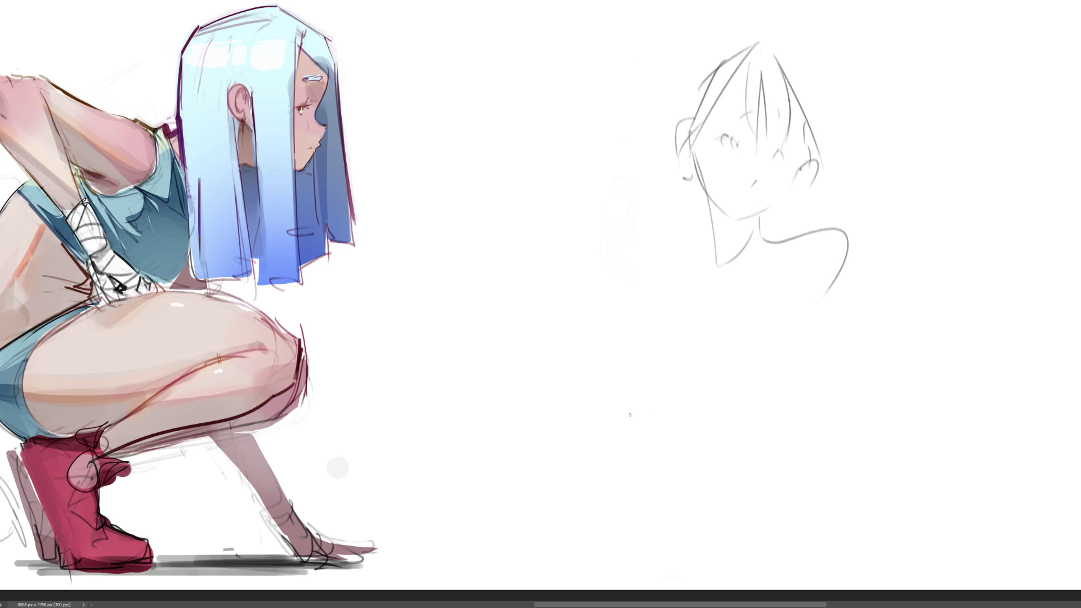
{"action": "left_click_drag", "start_coordinate": [715, 246], "coordinate": [653, 268]}
{"action": "left_click_drag", "start_coordinate": [638, 296], "coordinate": [637, 331]}
{"action": "mouse_move", "coordinate": [644, 329]}
{"action": "left_mouse_down"}
{"action": "mouse_move", "coordinate": [688, 307]}
{"action": "mouse_move", "coordinate": [769, 297]}
{"action": "left_mouse_up"}
{"action": "left_click_drag", "start_coordinate": [850, 228], "coordinate": [842, 429]}
{"action": "left_click_drag", "start_coordinate": [825, 278], "coordinate": [832, 308]}
{"action": "left_click_drag", "start_coordinate": [762, 296], "coordinate": [789, 306]}
{"action": "left_click_drag", "start_coordinate": [762, 297], "coordinate": [826, 383]}
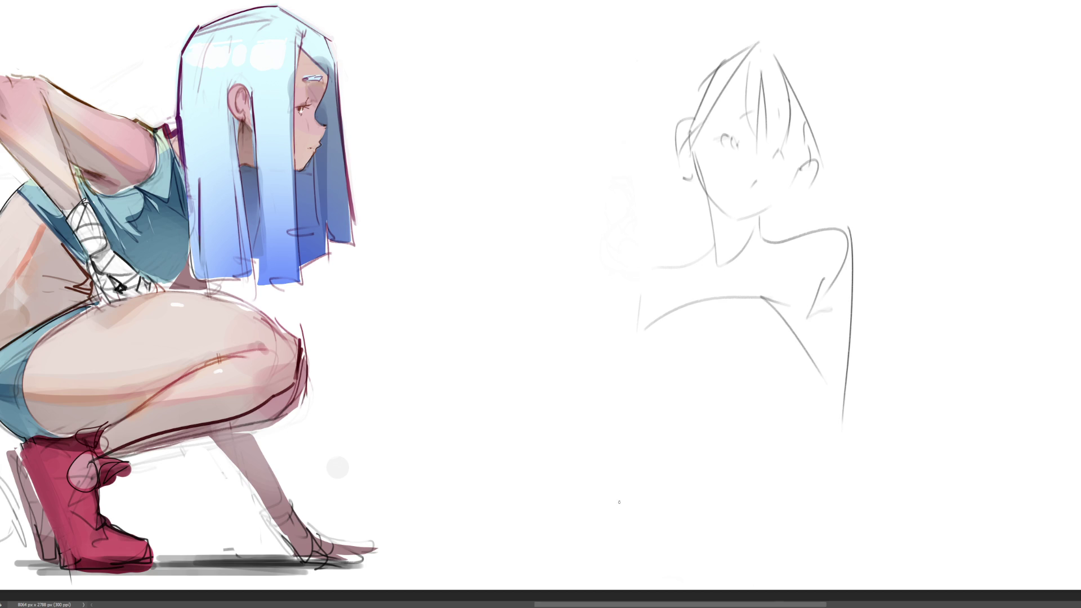
{"action": "mouse_move", "coordinate": [610, 344]}
{"action": "left_mouse_down"}
{"action": "mouse_move", "coordinate": [639, 273]}
{"action": "mouse_move", "coordinate": [645, 327]}
{"action": "left_mouse_up"}
{"action": "mouse_move", "coordinate": [618, 350]}
{"action": "left_mouse_down"}
{"action": "mouse_move", "coordinate": [628, 385]}
{"action": "mouse_move", "coordinate": [626, 355]}
{"action": "mouse_move", "coordinate": [623, 462]}
{"action": "left_mouse_up"}
{"action": "mouse_move", "coordinate": [625, 423]}
{"action": "left_mouse_down"}
{"action": "mouse_move", "coordinate": [775, 352]}
{"action": "mouse_move", "coordinate": [768, 537]}
{"action": "left_mouse_up"}
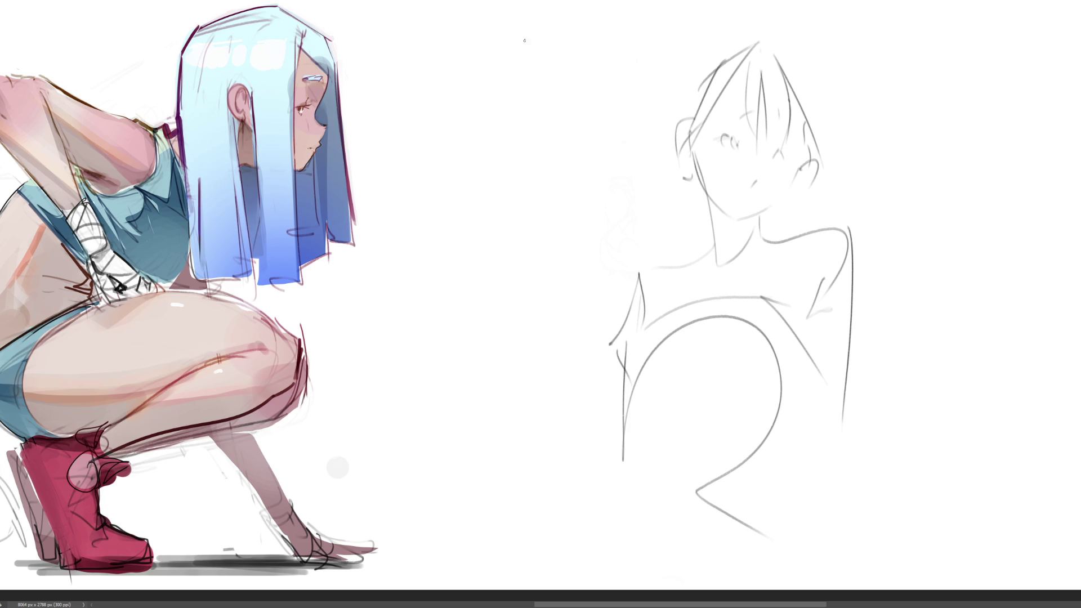
Step: Sketch a second figure's oval head with ear, hair, nose, chin and neck lines
{"action": "mouse_move", "coordinate": [521, 42]}
{"action": "left_mouse_down"}
{"action": "mouse_move", "coordinate": [547, 10]}
{"action": "mouse_move", "coordinate": [606, 113]}
{"action": "left_mouse_up"}
{"action": "mouse_move", "coordinate": [517, 65]}
{"action": "left_mouse_down"}
{"action": "mouse_move", "coordinate": [519, 100]}
{"action": "mouse_move", "coordinate": [595, 114]}
{"action": "left_mouse_up"}
{"action": "mouse_move", "coordinate": [607, 44]}
{"action": "left_mouse_down"}
{"action": "mouse_move", "coordinate": [612, 76]}
{"action": "mouse_move", "coordinate": [601, 94]}
{"action": "left_mouse_up"}
{"action": "left_click_drag", "start_coordinate": [551, 93], "coordinate": [558, 110]}
{"action": "left_click_drag", "start_coordinate": [523, 67], "coordinate": [572, 51]}
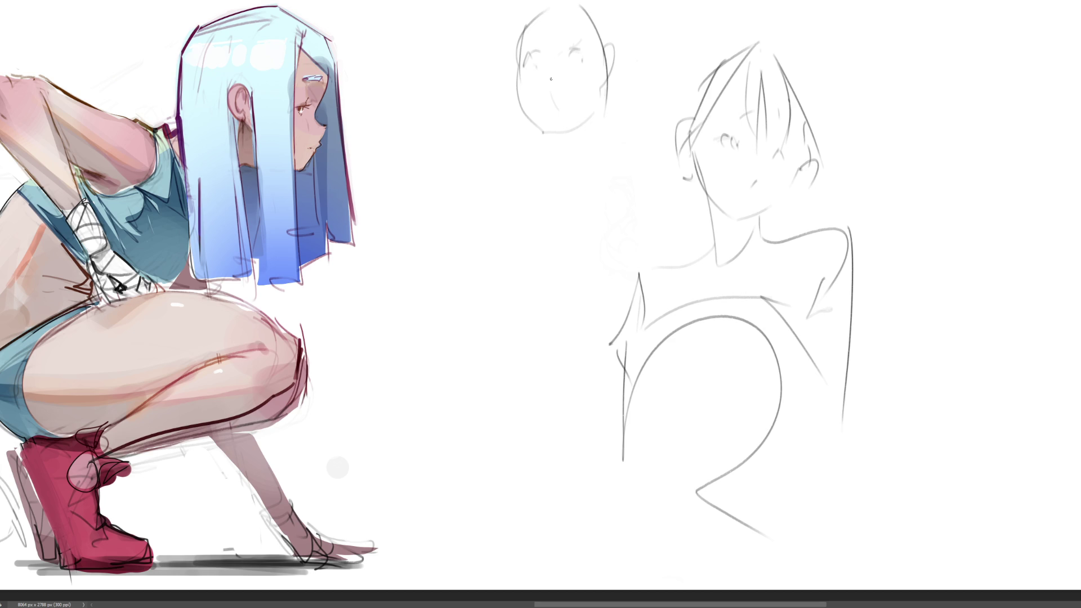
{"action": "mouse_move", "coordinate": [552, 90]}
{"action": "left_mouse_down"}
{"action": "mouse_move", "coordinate": [545, 102]}
{"action": "mouse_move", "coordinate": [558, 107]}
{"action": "mouse_move", "coordinate": [570, 165]}
{"action": "left_mouse_up"}
{"action": "left_click_drag", "start_coordinate": [602, 101], "coordinate": [583, 189]}
{"action": "mouse_move", "coordinate": [605, 140]}
{"action": "left_mouse_down"}
{"action": "mouse_move", "coordinate": [589, 176]}
{"action": "mouse_move", "coordinate": [586, 237]}
{"action": "left_mouse_up"}
Step: Rough in the left figure's shoulders, arms, torso, chest, waist, hips and legs
{"action": "left_click_drag", "start_coordinate": [546, 192], "coordinate": [471, 310]}
{"action": "mouse_move", "coordinate": [480, 263]}
{"action": "left_mouse_down"}
{"action": "mouse_move", "coordinate": [630, 165]}
{"action": "mouse_move", "coordinate": [662, 267]}
{"action": "left_mouse_up"}
{"action": "left_click_drag", "start_coordinate": [535, 142], "coordinate": [507, 287]}
{"action": "mouse_move", "coordinate": [545, 140]}
{"action": "left_mouse_down"}
{"action": "mouse_move", "coordinate": [570, 142]}
{"action": "mouse_move", "coordinate": [555, 188]}
{"action": "left_mouse_up"}
{"action": "left_click_drag", "start_coordinate": [572, 152], "coordinate": [613, 302]}
{"action": "left_click_drag", "start_coordinate": [499, 316], "coordinate": [639, 302]}
{"action": "left_click_drag", "start_coordinate": [472, 327], "coordinate": [557, 244]}
{"action": "left_click_drag", "start_coordinate": [555, 244], "coordinate": [554, 299]}
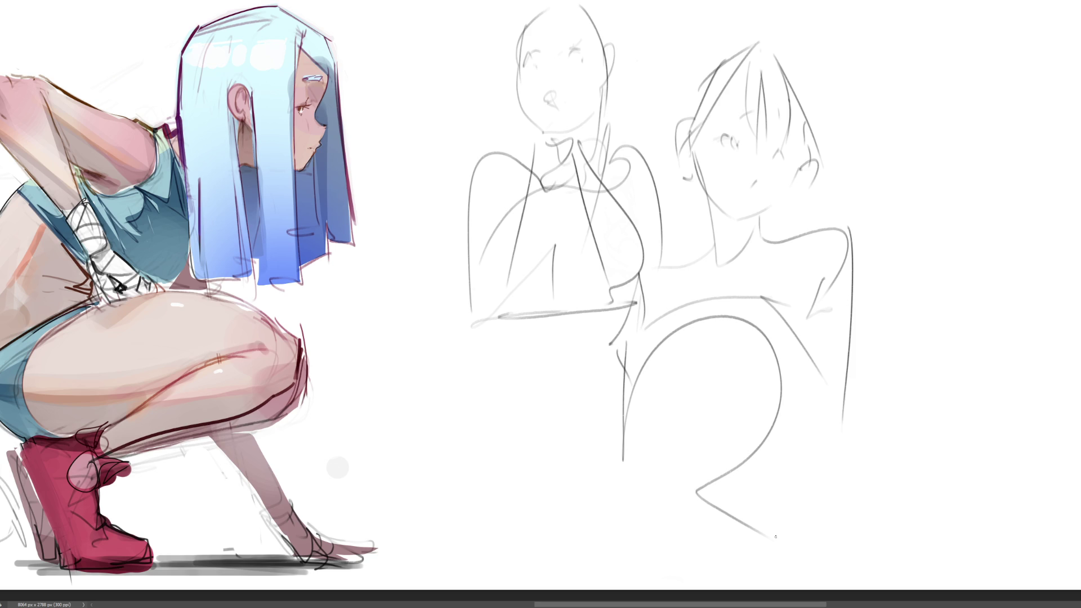
{"action": "left_click_drag", "start_coordinate": [496, 327], "coordinate": [607, 342]}
{"action": "mouse_move", "coordinate": [598, 354]}
{"action": "left_mouse_down"}
{"action": "mouse_move", "coordinate": [583, 398]}
{"action": "mouse_move", "coordinate": [451, 490]}
{"action": "mouse_move", "coordinate": [588, 383]}
{"action": "left_mouse_up"}
{"action": "left_click_drag", "start_coordinate": [607, 351], "coordinate": [625, 571]}
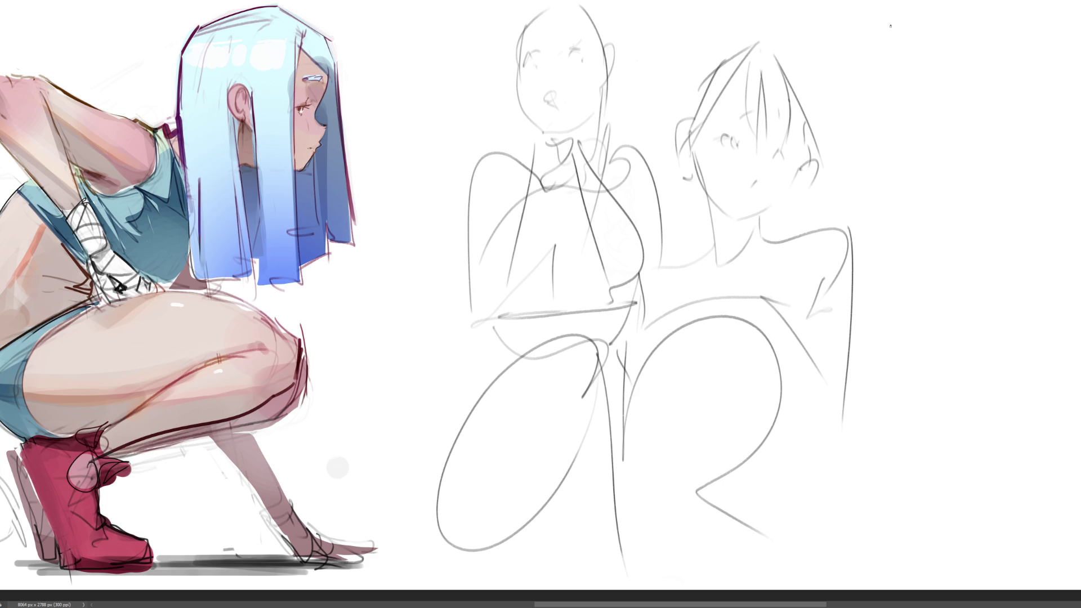
Step: Start a third figure at top right with head, face outline, eyes, nose and mouth
{"action": "mouse_move", "coordinate": [864, 67]}
{"action": "left_mouse_down"}
{"action": "mouse_move", "coordinate": [912, 12]}
{"action": "mouse_move", "coordinate": [938, 102]}
{"action": "left_mouse_up"}
{"action": "mouse_move", "coordinate": [899, 20]}
{"action": "left_mouse_down"}
{"action": "mouse_move", "coordinate": [872, 118]}
{"action": "mouse_move", "coordinate": [931, 110]}
{"action": "mouse_move", "coordinate": [905, 153]}
{"action": "left_mouse_up"}
{"action": "mouse_move", "coordinate": [867, 110]}
{"action": "left_mouse_down"}
{"action": "mouse_move", "coordinate": [895, 148]}
{"action": "mouse_move", "coordinate": [955, 97]}
{"action": "mouse_move", "coordinate": [958, 67]}
{"action": "mouse_move", "coordinate": [980, 49]}
{"action": "mouse_move", "coordinate": [899, 62]}
{"action": "mouse_move", "coordinate": [914, 82]}
{"action": "mouse_move", "coordinate": [904, 91]}
{"action": "left_mouse_up"}
{"action": "mouse_move", "coordinate": [878, 99]}
{"action": "left_mouse_down"}
{"action": "mouse_move", "coordinate": [884, 112]}
{"action": "mouse_move", "coordinate": [965, 121]}
{"action": "mouse_move", "coordinate": [962, 105]}
{"action": "left_mouse_up"}
{"action": "mouse_move", "coordinate": [917, 149]}
{"action": "left_mouse_down"}
{"action": "mouse_move", "coordinate": [950, 136]}
{"action": "mouse_move", "coordinate": [945, 188]}
{"action": "left_mouse_up"}
Step: Block in the third figure's body lines, lower body and right-side curves
{"action": "mouse_move", "coordinate": [958, 131]}
{"action": "left_mouse_down"}
{"action": "mouse_move", "coordinate": [916, 169]}
{"action": "mouse_move", "coordinate": [888, 227]}
{"action": "mouse_move", "coordinate": [902, 204]}
{"action": "left_mouse_up"}
{"action": "left_click_drag", "start_coordinate": [978, 143], "coordinate": [965, 261]}
{"action": "left_click_drag", "start_coordinate": [981, 218], "coordinate": [910, 325]}
{"action": "left_click_drag", "start_coordinate": [986, 221], "coordinate": [918, 351]}
{"action": "mouse_move", "coordinate": [898, 191]}
{"action": "left_mouse_down"}
{"action": "mouse_move", "coordinate": [870, 260]}
{"action": "mouse_move", "coordinate": [892, 287]}
{"action": "left_mouse_up"}
{"action": "left_click_drag", "start_coordinate": [868, 331], "coordinate": [992, 211]}
{"action": "mouse_move", "coordinate": [993, 157]}
{"action": "left_mouse_down"}
{"action": "mouse_move", "coordinate": [1007, 243]}
{"action": "mouse_move", "coordinate": [919, 309]}
{"action": "left_mouse_up"}
{"action": "left_click_drag", "start_coordinate": [1007, 229], "coordinate": [1004, 308]}
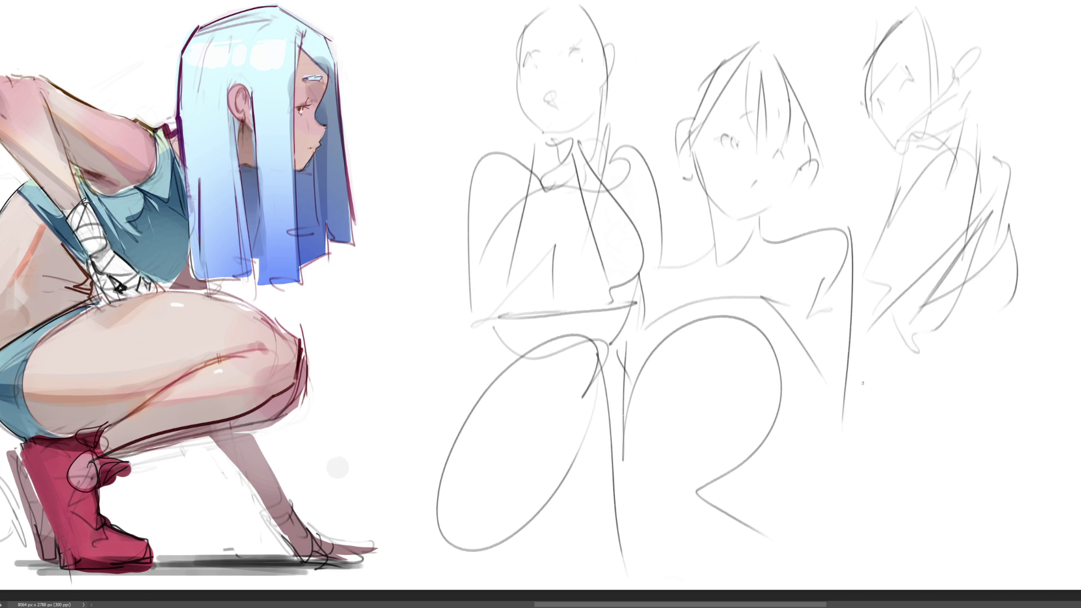
Step: Rough in the third figure's legs with long curves down the sheet, then view the whole sheet
{"action": "mouse_move", "coordinate": [840, 352]}
{"action": "left_mouse_down"}
{"action": "mouse_move", "coordinate": [983, 348]}
{"action": "mouse_move", "coordinate": [956, 398]}
{"action": "left_mouse_up"}
{"action": "left_click_drag", "start_coordinate": [860, 378], "coordinate": [1014, 515]}
{"action": "left_click_drag", "start_coordinate": [968, 353], "coordinate": [998, 441]}
{"action": "mouse_move", "coordinate": [968, 353]}
{"action": "left_mouse_down"}
{"action": "mouse_move", "coordinate": [1012, 394]}
{"action": "mouse_move", "coordinate": [1002, 483]}
{"action": "left_mouse_up"}
{"action": "mouse_move", "coordinate": [880, 389]}
{"action": "left_mouse_down"}
{"action": "mouse_move", "coordinate": [1040, 474]}
{"action": "mouse_move", "coordinate": [1027, 528]}
{"action": "mouse_move", "coordinate": [1033, 565]}
{"action": "left_mouse_up"}
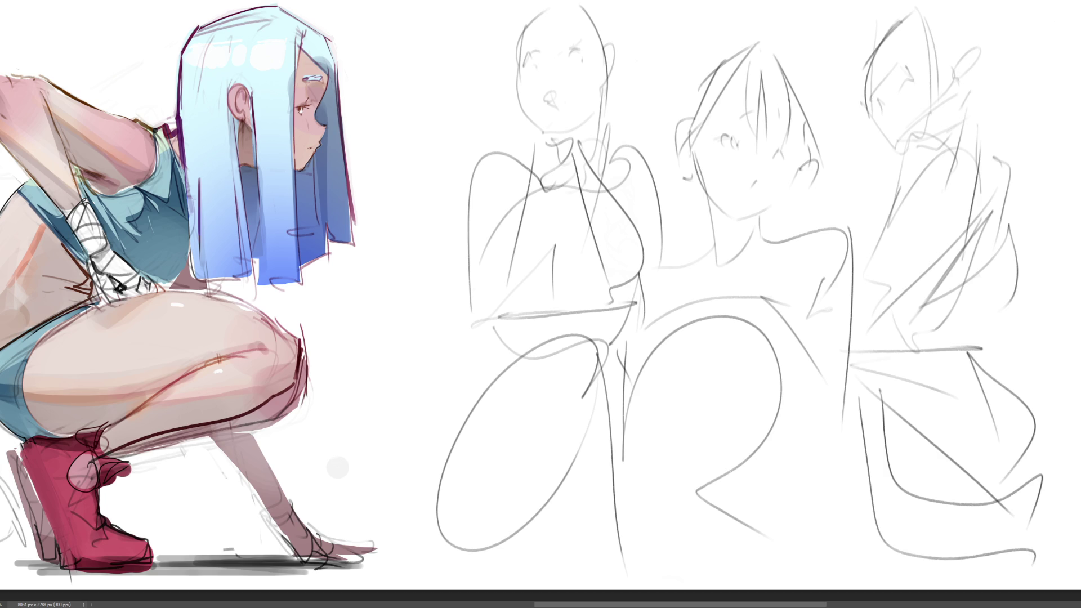
{"action": "key", "text": "ctrl+0"}
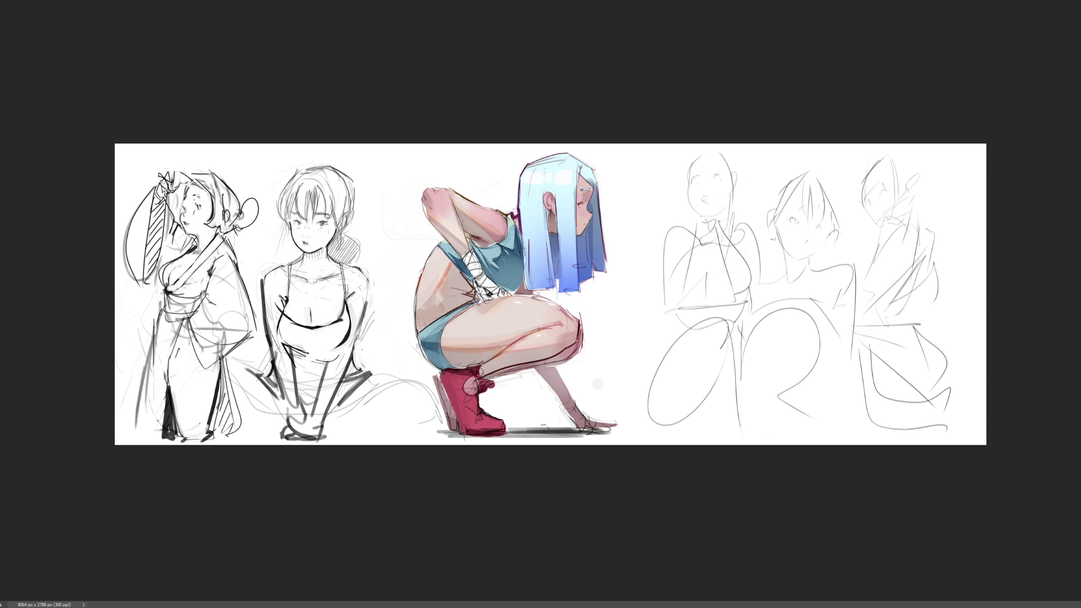
{"action": "scroll", "coordinate": [856, 301], "scroll_direction": "up", "scroll_amount": 3}
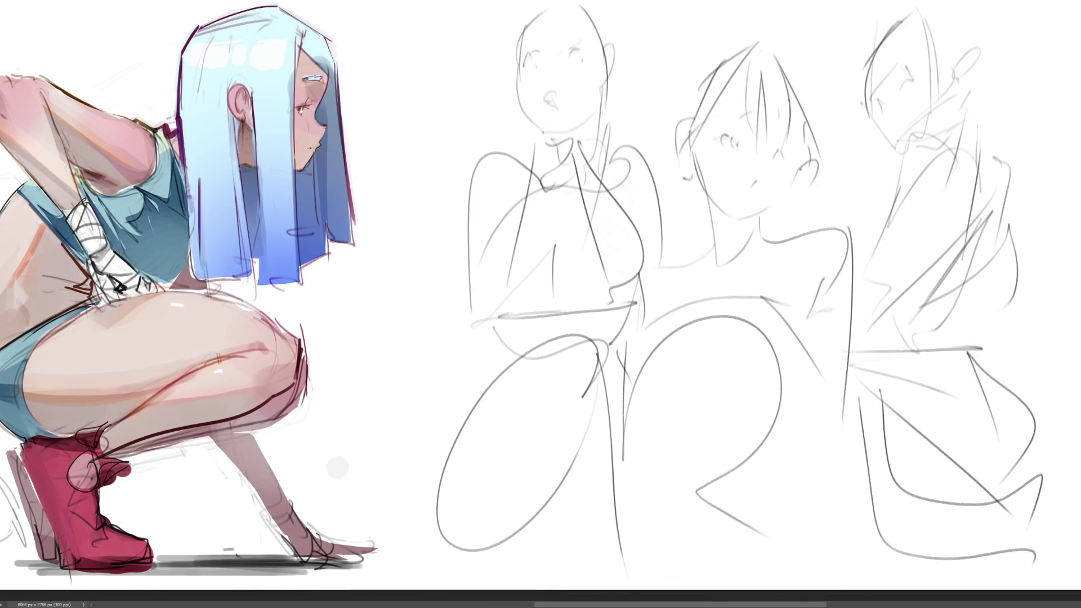
Step: Add leg and lower-body strokes to the left, middle and right sketches
{"action": "left_click_drag", "start_coordinate": [531, 336], "coordinate": [409, 524]}
{"action": "mouse_move", "coordinate": [497, 362]}
{"action": "left_mouse_down"}
{"action": "mouse_move", "coordinate": [601, 485]}
{"action": "mouse_move", "coordinate": [590, 436]}
{"action": "left_mouse_up"}
{"action": "left_click_drag", "start_coordinate": [628, 341], "coordinate": [620, 570]}
{"action": "mouse_move", "coordinate": [621, 394]}
{"action": "left_mouse_down"}
{"action": "mouse_move", "coordinate": [789, 395]}
{"action": "mouse_move", "coordinate": [794, 531]}
{"action": "left_mouse_up"}
{"action": "left_click_drag", "start_coordinate": [805, 343], "coordinate": [791, 549]}
{"action": "mouse_move", "coordinate": [810, 341]}
{"action": "left_mouse_down"}
{"action": "mouse_move", "coordinate": [802, 497]}
{"action": "mouse_move", "coordinate": [884, 471]}
{"action": "left_mouse_up"}
{"action": "mouse_move", "coordinate": [838, 377]}
{"action": "left_mouse_down"}
{"action": "mouse_move", "coordinate": [867, 404]}
{"action": "mouse_move", "coordinate": [970, 367]}
{"action": "mouse_move", "coordinate": [1075, 451]}
{"action": "mouse_move", "coordinate": [1035, 353]}
{"action": "left_mouse_up"}
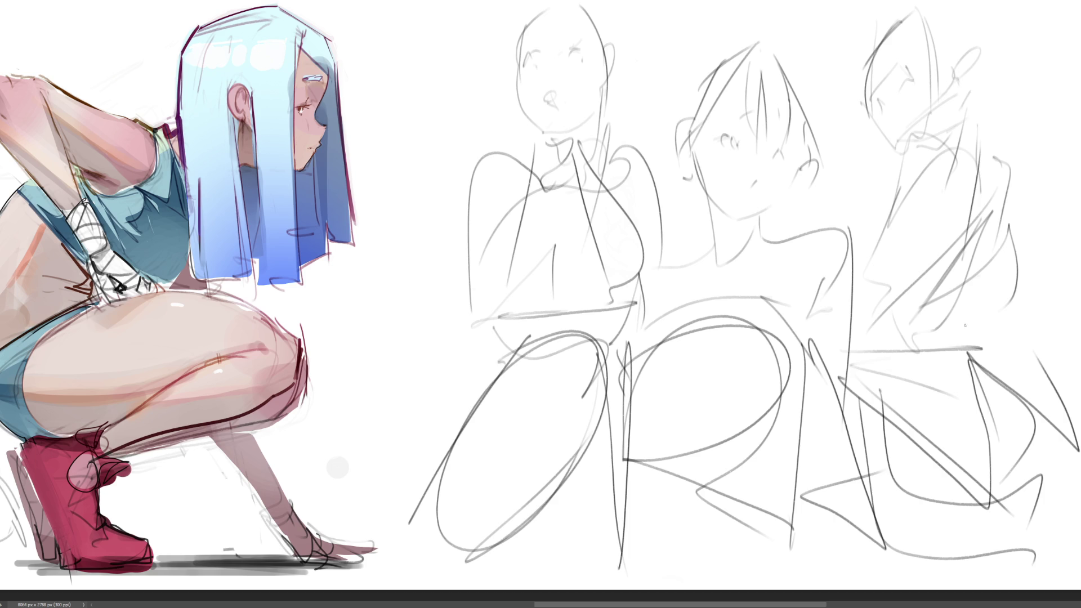
Step: Fade the rough sketches to light grey with a very large eraser, then mark the left face's eyes
{"action": "key", "text": "e"}
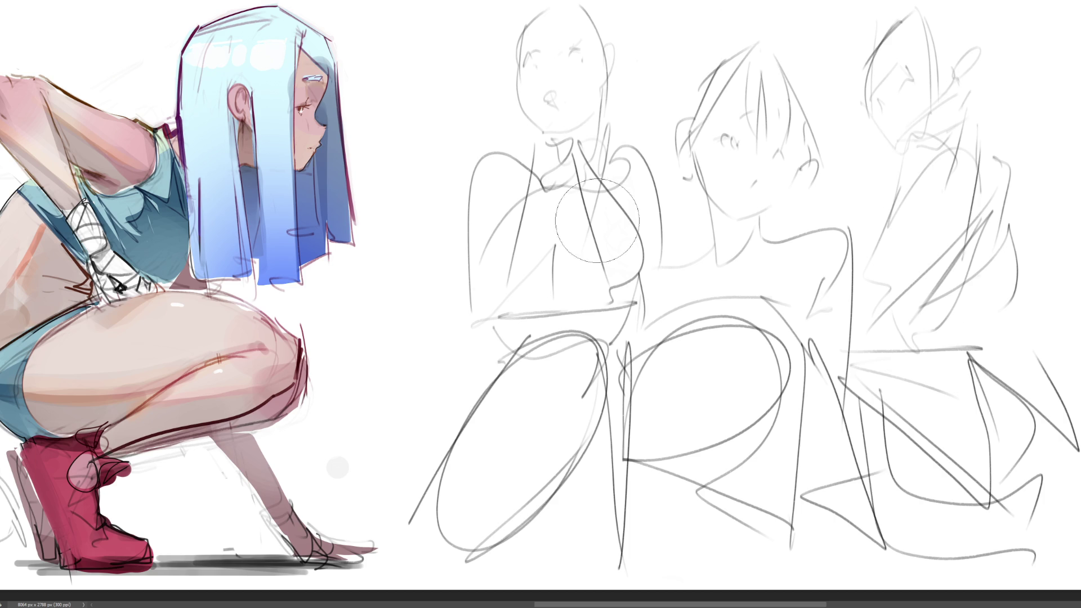
{"action": "key", "text": "bracketright"}
{"action": "key", "text": "bracketright"}
{"action": "key", "text": "bracketright"}
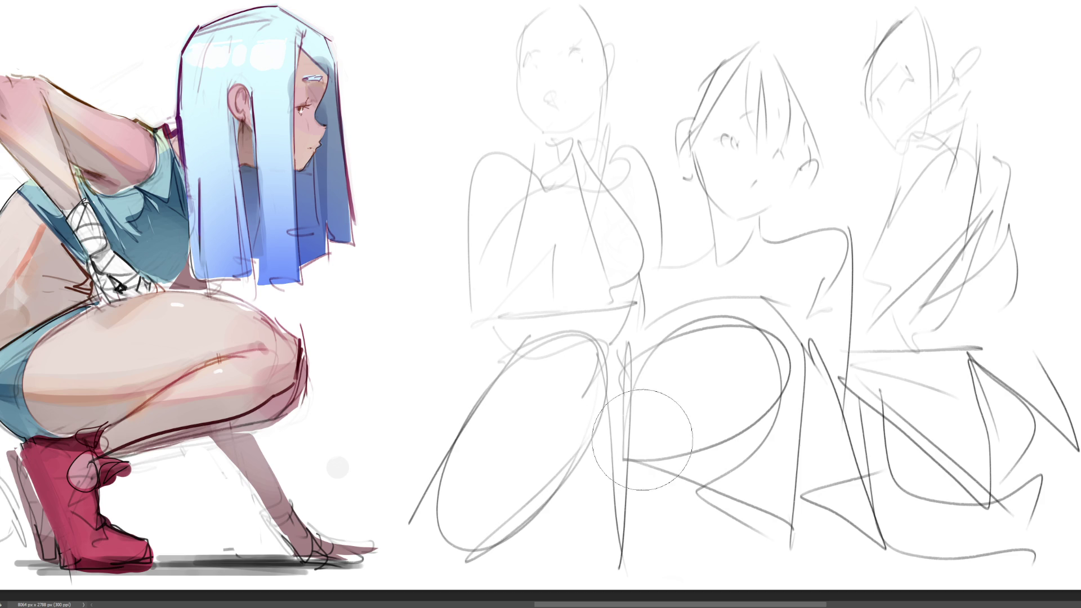
{"action": "mouse_move", "coordinate": [688, 349]}
{"action": "left_mouse_down"}
{"action": "mouse_move", "coordinate": [901, 282]}
{"action": "mouse_move", "coordinate": [644, 74]}
{"action": "mouse_move", "coordinate": [620, 395]}
{"action": "mouse_move", "coordinate": [823, 501]}
{"action": "mouse_move", "coordinate": [670, 417]}
{"action": "mouse_move", "coordinate": [1053, 462]}
{"action": "left_mouse_up"}
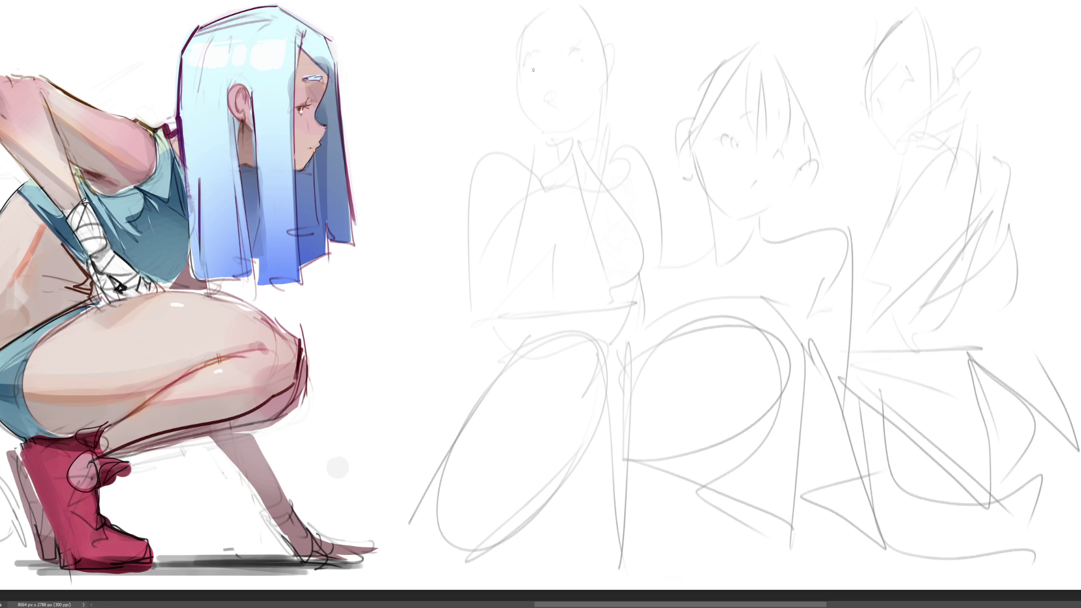
{"action": "mouse_move", "coordinate": [524, 66]}
{"action": "left_mouse_down"}
{"action": "mouse_move", "coordinate": [527, 56]}
{"action": "mouse_move", "coordinate": [541, 68]}
{"action": "mouse_move", "coordinate": [583, 54]}
{"action": "mouse_move", "coordinate": [520, 64]}
{"action": "mouse_move", "coordinate": [535, 42]}
{"action": "mouse_move", "coordinate": [548, 71]}
{"action": "left_mouse_up"}
Step: Ink a dark line across the left sketch's face and trace its cheek and jaw line
{"action": "left_click_drag", "start_coordinate": [519, 76], "coordinate": [543, 92]}
{"action": "mouse_move", "coordinate": [518, 82]}
{"action": "left_mouse_down"}
{"action": "mouse_move", "coordinate": [554, 138]}
{"action": "mouse_move", "coordinate": [565, 118]}
{"action": "mouse_move", "coordinate": [585, 146]}
{"action": "left_mouse_up"}
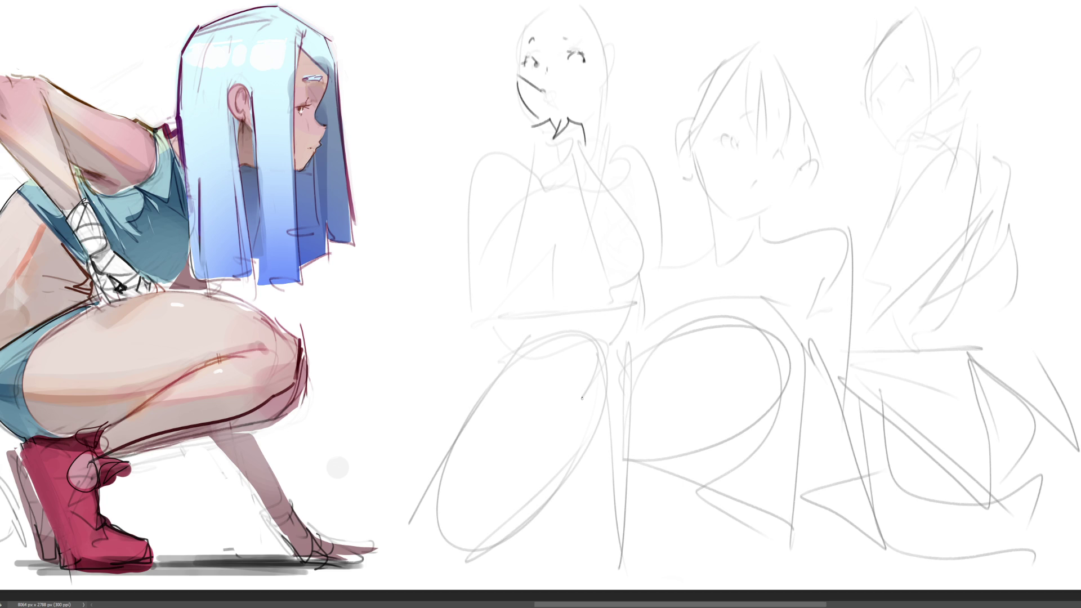
Step: Letter a large dark 'DRAW' across the lower part of the sketches
{"action": "left_click_drag", "start_coordinate": [524, 341], "coordinate": [425, 500]}
{"action": "mouse_move", "coordinate": [515, 345]}
{"action": "left_mouse_down"}
{"action": "mouse_move", "coordinate": [612, 451]}
{"action": "mouse_move", "coordinate": [550, 531]}
{"action": "left_mouse_up"}
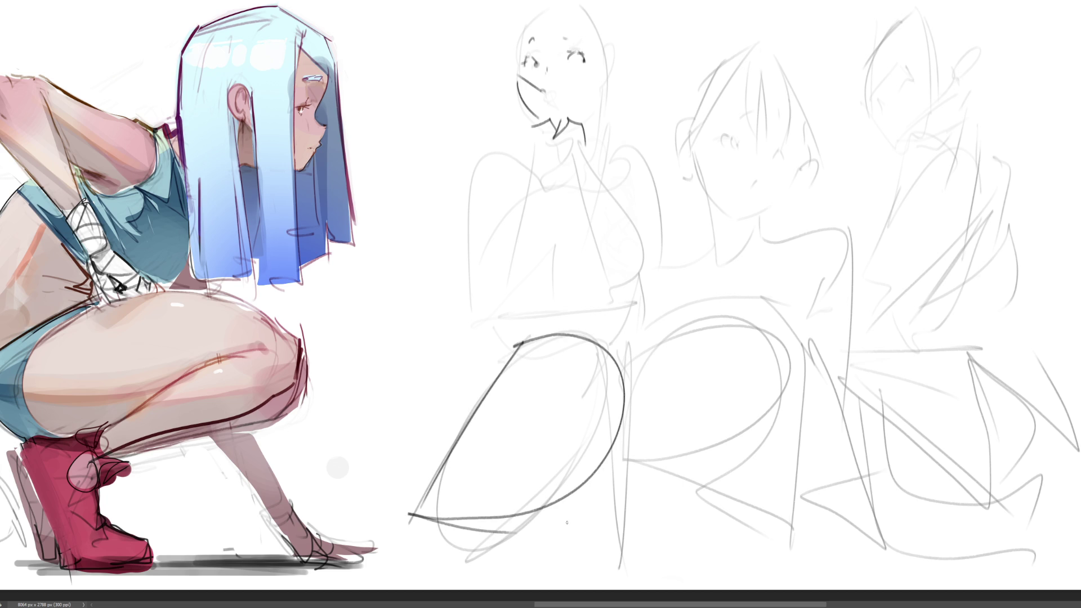
{"action": "mouse_move", "coordinate": [629, 342]}
{"action": "left_mouse_down"}
{"action": "mouse_move", "coordinate": [630, 547]}
{"action": "mouse_move", "coordinate": [643, 334]}
{"action": "mouse_move", "coordinate": [626, 472]}
{"action": "mouse_move", "coordinate": [835, 555]}
{"action": "left_mouse_up"}
{"action": "mouse_move", "coordinate": [807, 333]}
{"action": "left_mouse_down"}
{"action": "mouse_move", "coordinate": [806, 533]}
{"action": "mouse_move", "coordinate": [887, 539]}
{"action": "left_mouse_up"}
{"action": "left_click_drag", "start_coordinate": [797, 498], "coordinate": [883, 458]}
{"action": "mouse_move", "coordinate": [844, 361]}
{"action": "left_mouse_down"}
{"action": "mouse_move", "coordinate": [950, 489]}
{"action": "mouse_move", "coordinate": [964, 399]}
{"action": "mouse_move", "coordinate": [1078, 482]}
{"action": "mouse_move", "coordinate": [1007, 299]}
{"action": "left_mouse_up"}
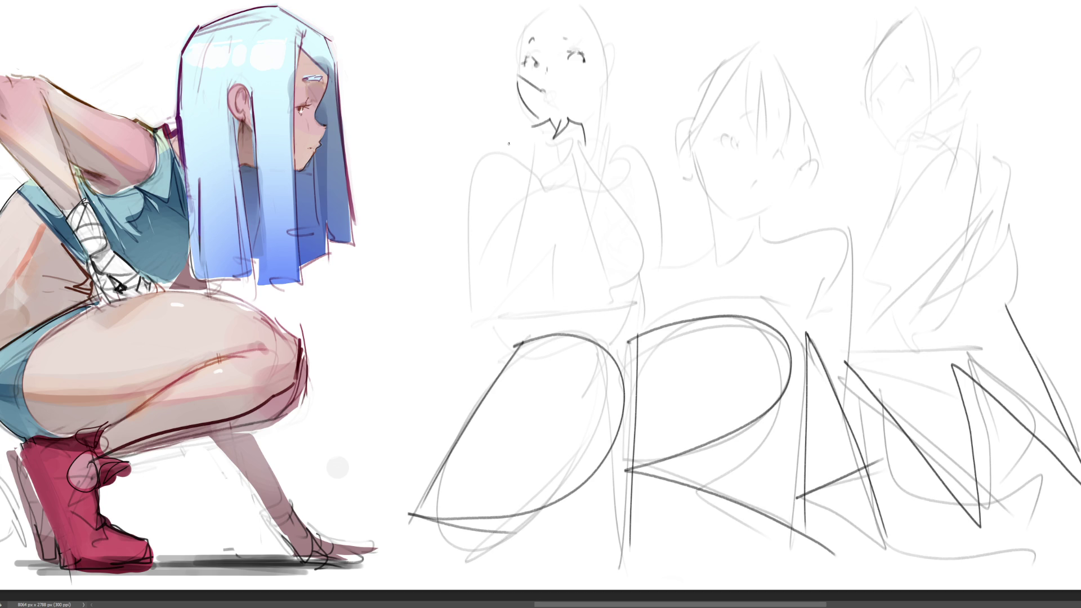
Step: Ink a neck line, ear, cheek edge and V collar on the leftmost head
{"action": "left_click_drag", "start_coordinate": [597, 95], "coordinate": [592, 109]}
{"action": "mouse_move", "coordinate": [608, 60]}
{"action": "left_mouse_down"}
{"action": "mouse_move", "coordinate": [605, 93]}
{"action": "mouse_move", "coordinate": [609, 84]}
{"action": "left_mouse_up"}
{"action": "left_click_drag", "start_coordinate": [511, 78], "coordinate": [513, 93]}
{"action": "mouse_move", "coordinate": [550, 168]}
{"action": "left_mouse_down"}
{"action": "mouse_move", "coordinate": [567, 176]}
{"action": "mouse_move", "coordinate": [534, 194]}
{"action": "mouse_move", "coordinate": [582, 192]}
{"action": "left_mouse_up"}
Step: Redo the collar as short strokes, discard trial chest strokes, and ink the neck and right torso contour
{"action": "key", "text": "ctrl+z"}
{"action": "key", "text": "ctrl+z"}
{"action": "key", "text": "ctrl+z"}
{"action": "mouse_move", "coordinate": [561, 138]}
{"action": "left_mouse_down"}
{"action": "mouse_move", "coordinate": [553, 161]}
{"action": "mouse_move", "coordinate": [563, 165]}
{"action": "mouse_move", "coordinate": [552, 152]}
{"action": "mouse_move", "coordinate": [551, 164]}
{"action": "mouse_move", "coordinate": [569, 168]}
{"action": "mouse_move", "coordinate": [556, 177]}
{"action": "mouse_move", "coordinate": [550, 165]}
{"action": "left_mouse_up"}
{"action": "key", "text": "ctrl+z"}
{"action": "key", "text": "ctrl+z"}
{"action": "left_click_drag", "start_coordinate": [551, 163], "coordinate": [572, 168]}
{"action": "mouse_move", "coordinate": [522, 264]}
{"action": "left_mouse_down"}
{"action": "mouse_move", "coordinate": [551, 217]}
{"action": "mouse_move", "coordinate": [594, 252]}
{"action": "left_mouse_up"}
{"action": "key", "text": "ctrl+z"}
{"action": "key", "text": "ctrl+z"}
{"action": "left_click_drag", "start_coordinate": [535, 223], "coordinate": [559, 189]}
{"action": "left_click_drag", "start_coordinate": [558, 200], "coordinate": [595, 232]}
{"action": "key", "text": "ctrl+z"}
{"action": "key", "text": "ctrl+z"}
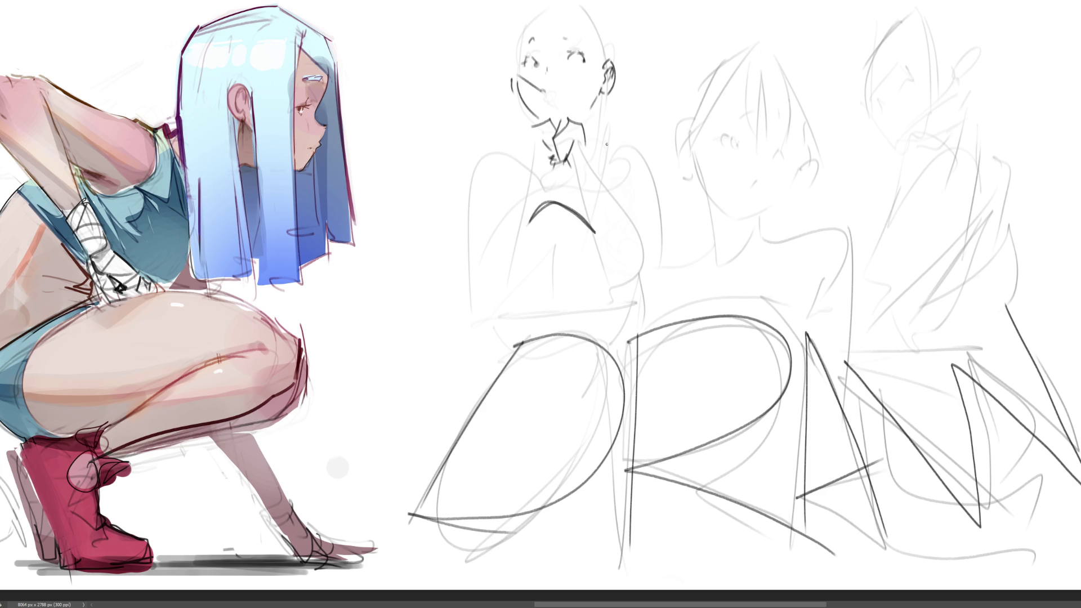
{"action": "left_click_drag", "start_coordinate": [583, 125], "coordinate": [607, 273]}
{"action": "left_click_drag", "start_coordinate": [599, 172], "coordinate": [643, 250]}
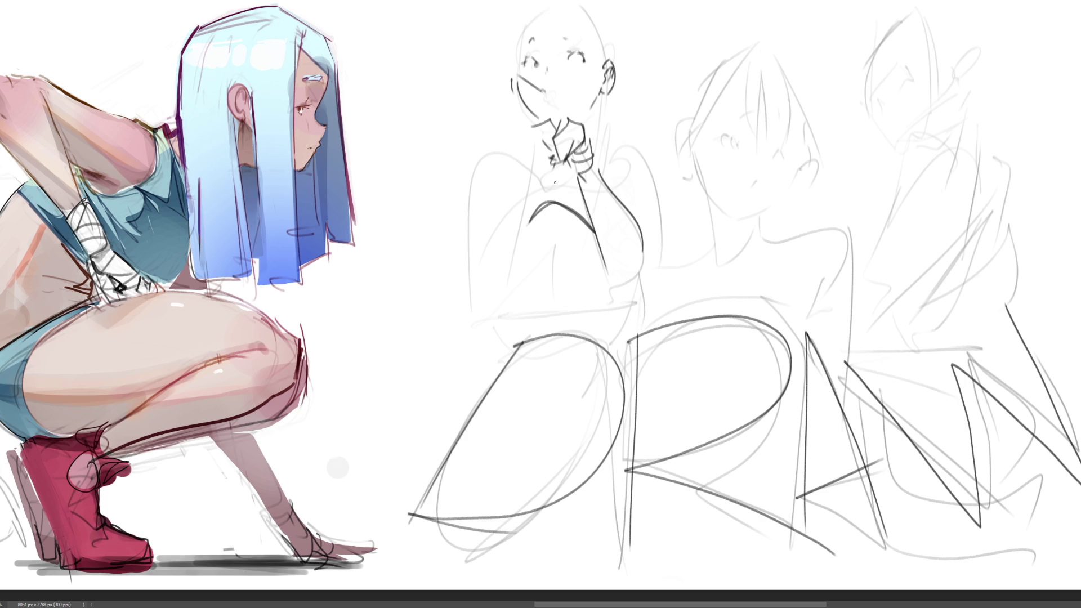
Step: Ink hands at the chin, both shoulder curves, crossed arms over the chest and the under-chest curve
{"action": "mouse_move", "coordinate": [533, 130]}
{"action": "left_mouse_down"}
{"action": "mouse_move", "coordinate": [531, 147]}
{"action": "mouse_move", "coordinate": [547, 163]}
{"action": "left_mouse_up"}
{"action": "mouse_move", "coordinate": [536, 160]}
{"action": "left_mouse_down"}
{"action": "mouse_move", "coordinate": [510, 207]}
{"action": "mouse_move", "coordinate": [516, 272]}
{"action": "left_mouse_up"}
{"action": "left_click_drag", "start_coordinate": [505, 209], "coordinate": [492, 279]}
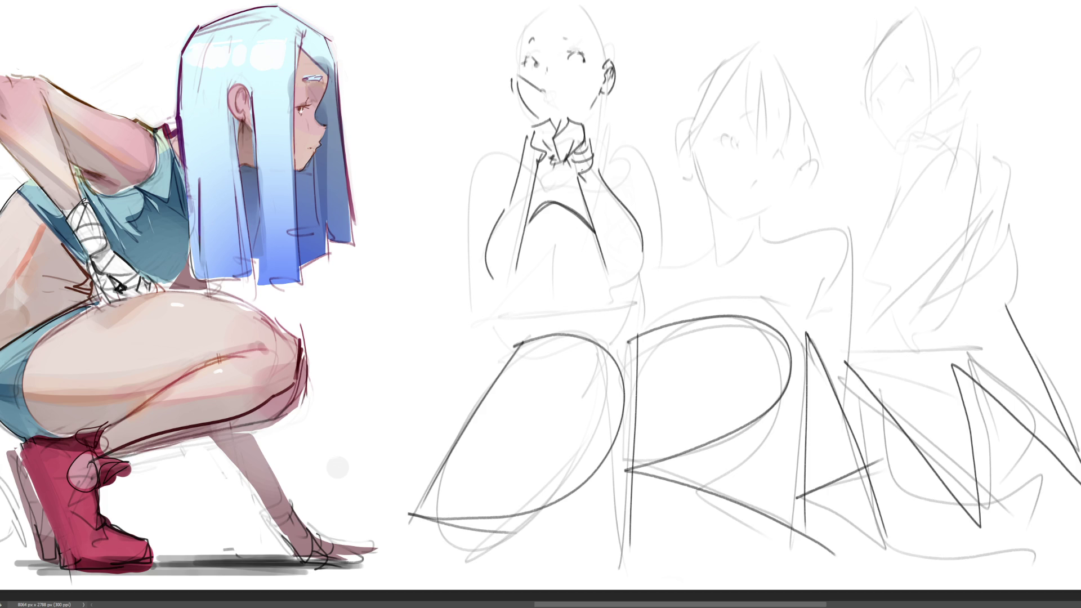
{"action": "left_click_drag", "start_coordinate": [523, 152], "coordinate": [480, 229]}
{"action": "left_click_drag", "start_coordinate": [615, 151], "coordinate": [657, 250]}
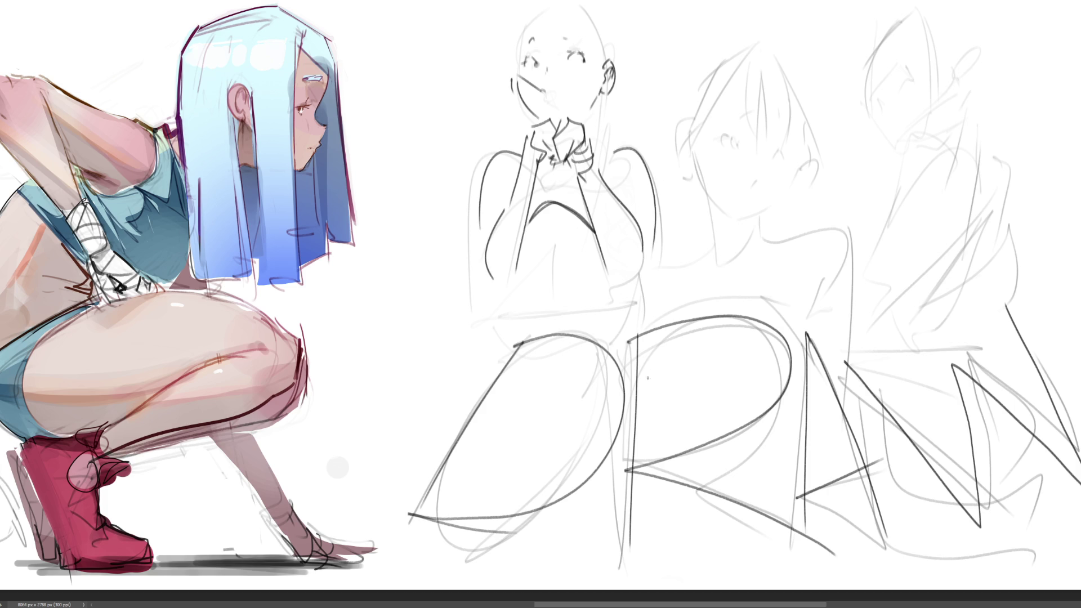
{"action": "mouse_move", "coordinate": [549, 157]}
{"action": "left_mouse_down"}
{"action": "mouse_move", "coordinate": [530, 210]}
{"action": "mouse_move", "coordinate": [585, 213]}
{"action": "mouse_move", "coordinate": [529, 210]}
{"action": "mouse_move", "coordinate": [521, 225]}
{"action": "left_mouse_up"}
{"action": "mouse_move", "coordinate": [566, 180]}
{"action": "left_mouse_down"}
{"action": "mouse_move", "coordinate": [537, 227]}
{"action": "mouse_move", "coordinate": [548, 233]}
{"action": "left_mouse_up"}
{"action": "left_click_drag", "start_coordinate": [511, 278], "coordinate": [590, 278]}
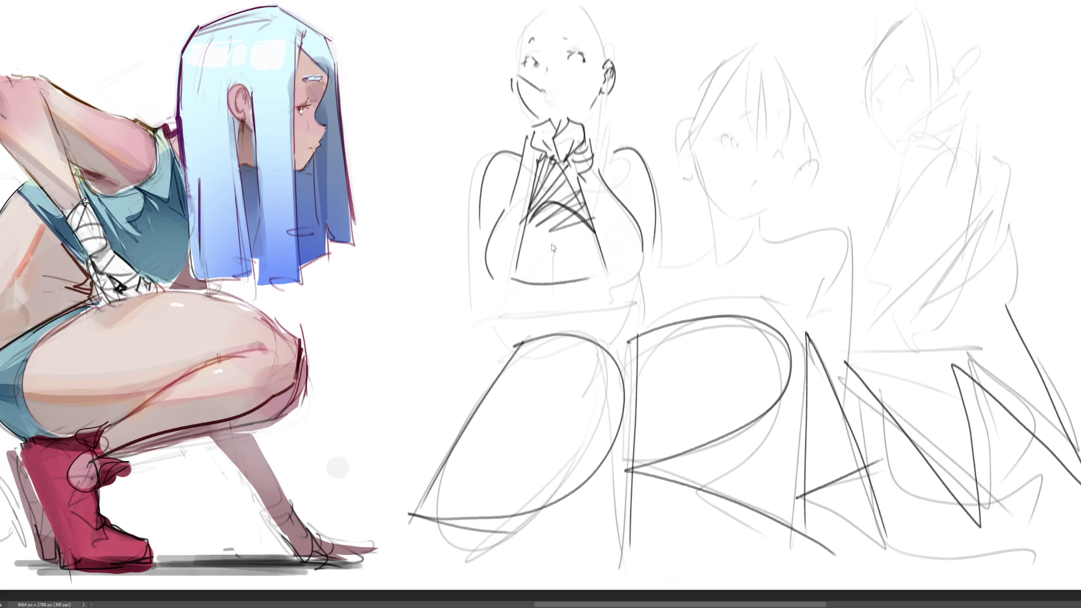
{"action": "left_click_drag", "start_coordinate": [556, 243], "coordinate": [555, 280]}
Step: Refine the tank-top girl's torso with a longer under-torso curve and firmer side lines
{"action": "mouse_move", "coordinate": [496, 284]}
{"action": "left_mouse_down"}
{"action": "mouse_move", "coordinate": [499, 302]}
{"action": "mouse_move", "coordinate": [546, 312]}
{"action": "left_mouse_up"}
{"action": "key", "text": "ctrl+z"}
{"action": "left_click_drag", "start_coordinate": [502, 276], "coordinate": [545, 310]}
{"action": "key", "text": "ctrl+z"}
{"action": "mouse_move", "coordinate": [503, 275]}
{"action": "left_mouse_down"}
{"action": "mouse_move", "coordinate": [515, 310]}
{"action": "mouse_move", "coordinate": [560, 314]}
{"action": "mouse_move", "coordinate": [612, 299]}
{"action": "mouse_move", "coordinate": [621, 286]}
{"action": "left_mouse_up"}
{"action": "left_click_drag", "start_coordinate": [655, 222], "coordinate": [639, 333]}
{"action": "key", "text": "ctrl+z"}
{"action": "left_click_drag", "start_coordinate": [480, 215], "coordinate": [500, 289]}
{"action": "left_click_drag", "start_coordinate": [530, 221], "coordinate": [507, 279]}
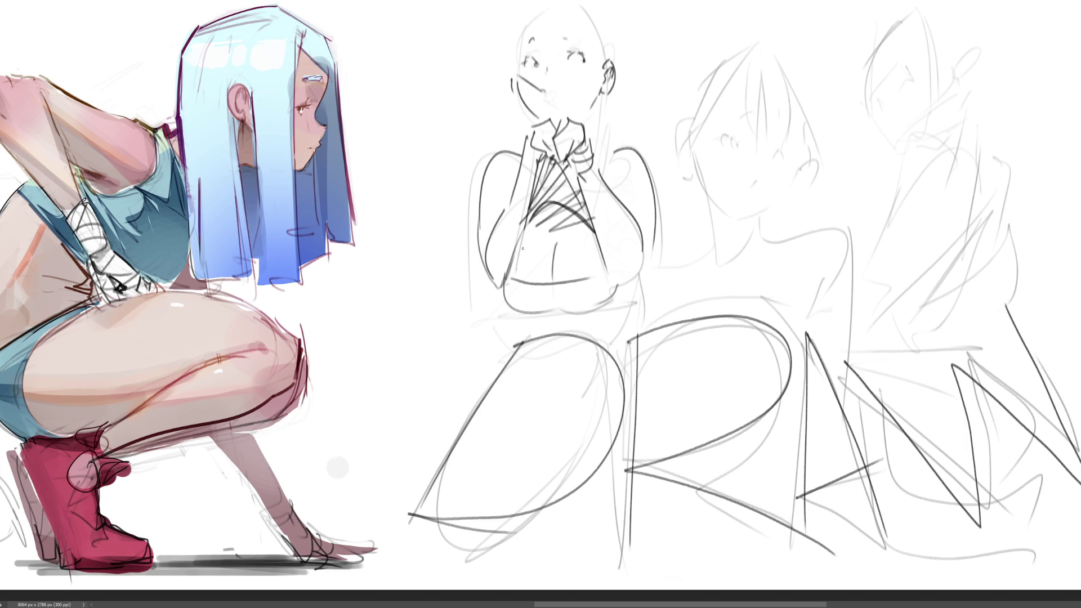
{"action": "left_click_drag", "start_coordinate": [592, 232], "coordinate": [611, 266]}
Step: Trace the top of her head and draw hair strands down both sides of the head
{"action": "mouse_move", "coordinate": [594, 111]}
{"action": "left_mouse_down"}
{"action": "mouse_move", "coordinate": [592, 150]}
{"action": "mouse_move", "coordinate": [621, 125]}
{"action": "left_mouse_up"}
{"action": "key", "text": "ctrl+z"}
{"action": "key", "text": "ctrl+z"}
{"action": "mouse_move", "coordinate": [520, 35]}
{"action": "left_mouse_down"}
{"action": "mouse_move", "coordinate": [559, 11]}
{"action": "mouse_move", "coordinate": [590, 42]}
{"action": "left_mouse_up"}
{"action": "mouse_move", "coordinate": [517, 35]}
{"action": "left_mouse_down"}
{"action": "mouse_move", "coordinate": [487, 28]}
{"action": "mouse_move", "coordinate": [527, 2]}
{"action": "mouse_move", "coordinate": [486, 39]}
{"action": "mouse_move", "coordinate": [525, 0]}
{"action": "mouse_move", "coordinate": [591, 14]}
{"action": "mouse_move", "coordinate": [625, 60]}
{"action": "left_mouse_up"}
{"action": "key", "text": "ctrl+z"}
{"action": "key", "text": "ctrl+z"}
{"action": "left_click_drag", "start_coordinate": [620, 1], "coordinate": [625, 98]}
{"action": "key", "text": "ctrl+z"}
{"action": "key", "text": "ctrl+z"}
{"action": "mouse_move", "coordinate": [600, 1]}
{"action": "left_mouse_down"}
{"action": "mouse_move", "coordinate": [629, 102]}
{"action": "mouse_move", "coordinate": [613, 138]}
{"action": "left_mouse_up"}
{"action": "mouse_move", "coordinate": [517, 43]}
{"action": "left_mouse_down"}
{"action": "mouse_move", "coordinate": [522, 112]}
{"action": "mouse_move", "coordinate": [505, 138]}
{"action": "left_mouse_up"}
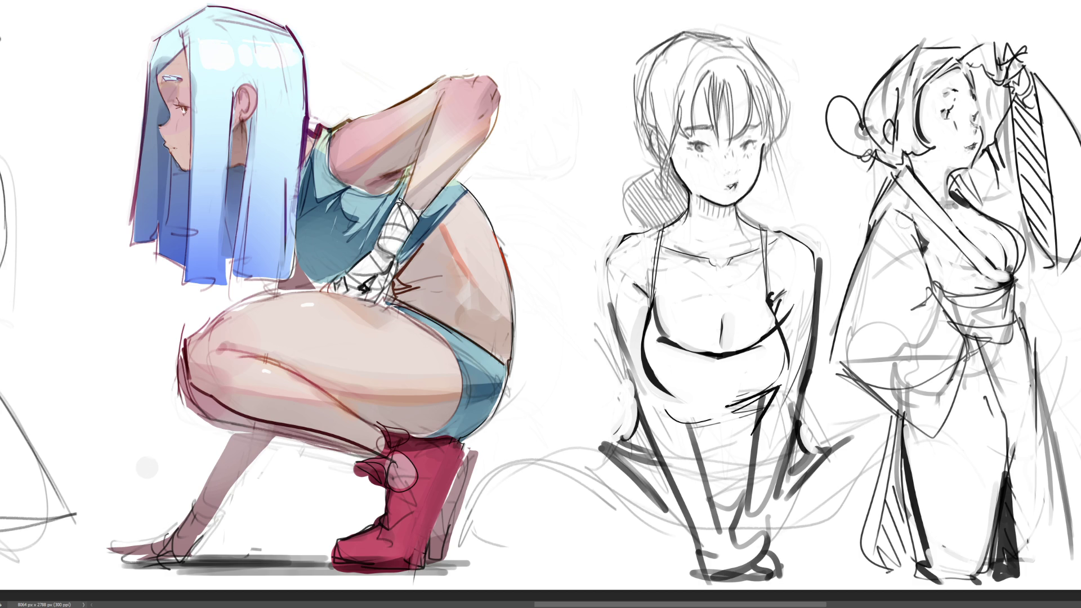
Step: Erase stray lines on the kimono girl's left side and retry her edge stroke, undoing failed attempts
{"action": "left_click_drag", "start_coordinate": [896, 202], "coordinate": [845, 309]}
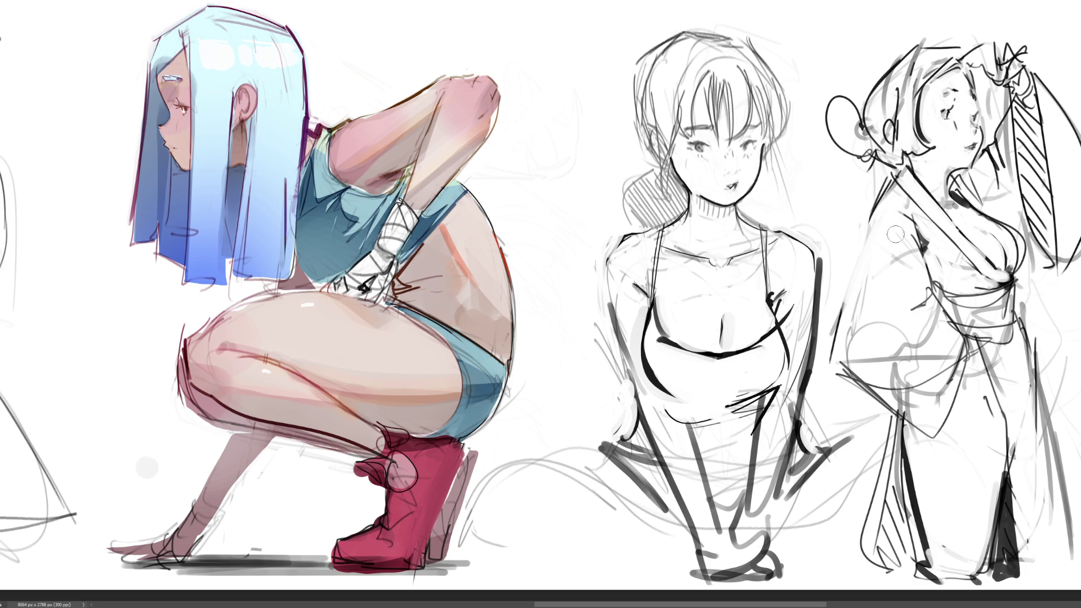
{"action": "left_click_drag", "start_coordinate": [860, 204], "coordinate": [831, 303]}
{"action": "key", "text": "ctrl+z"}
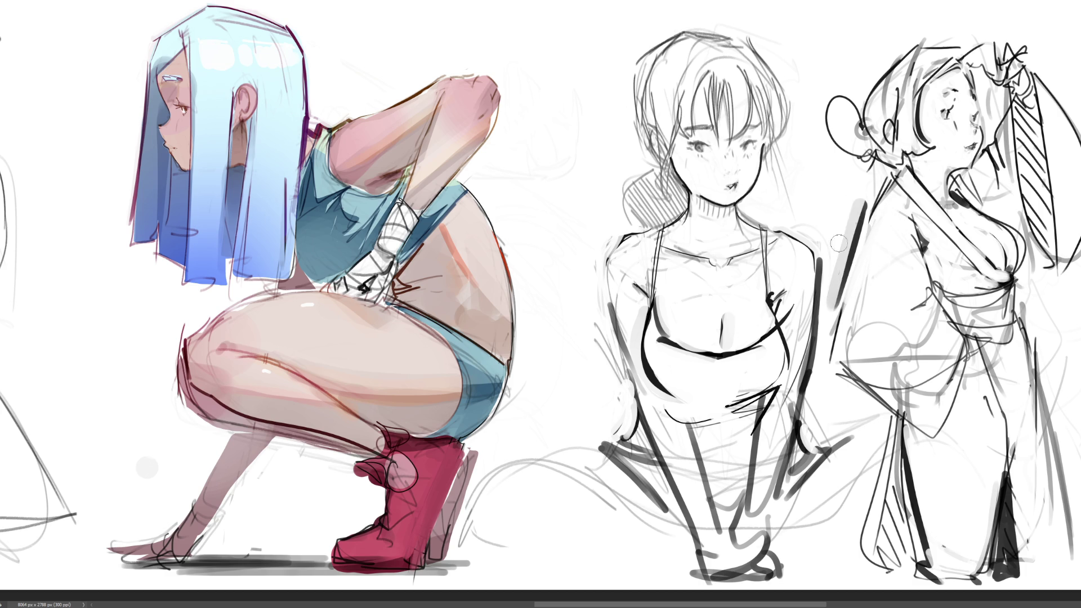
{"action": "left_click_drag", "start_coordinate": [857, 201], "coordinate": [901, 167]}
{"action": "key", "text": "ctrl+z"}
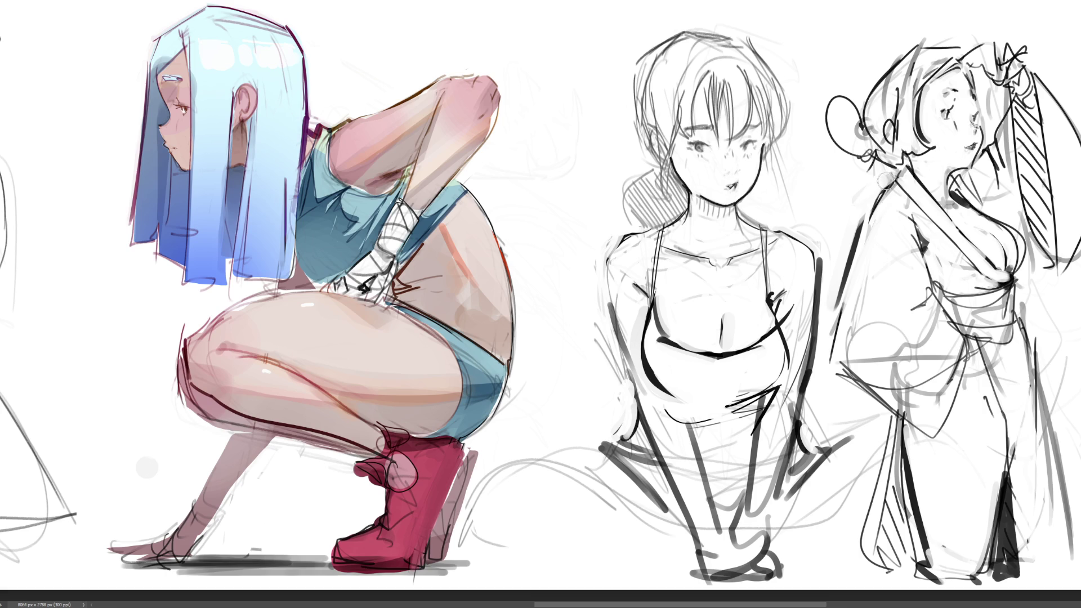
{"action": "key", "text": "ctrl+z"}
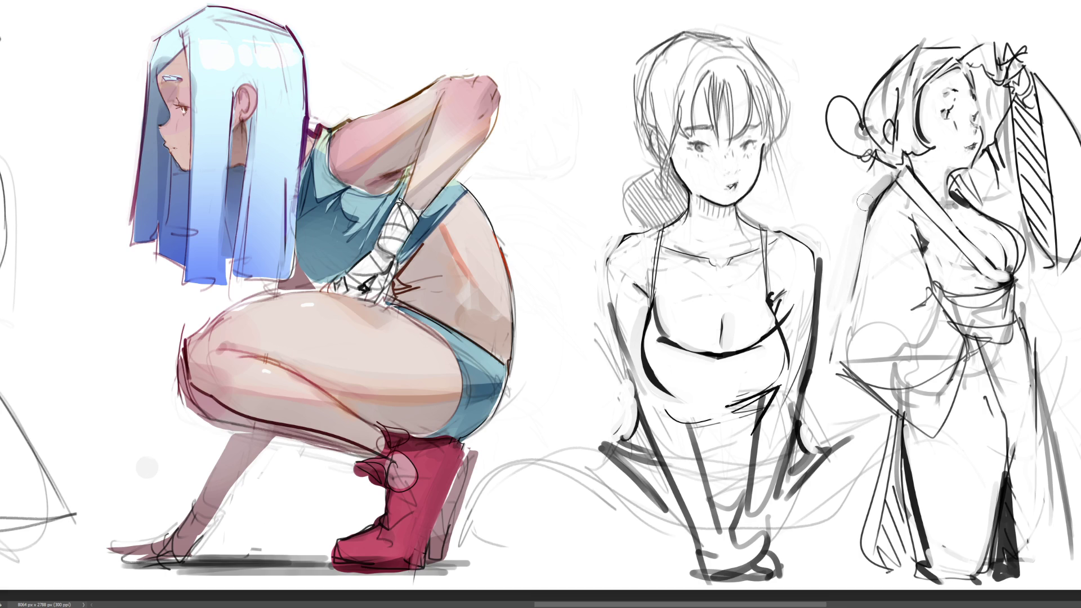
{"action": "key", "text": "ctrl+z"}
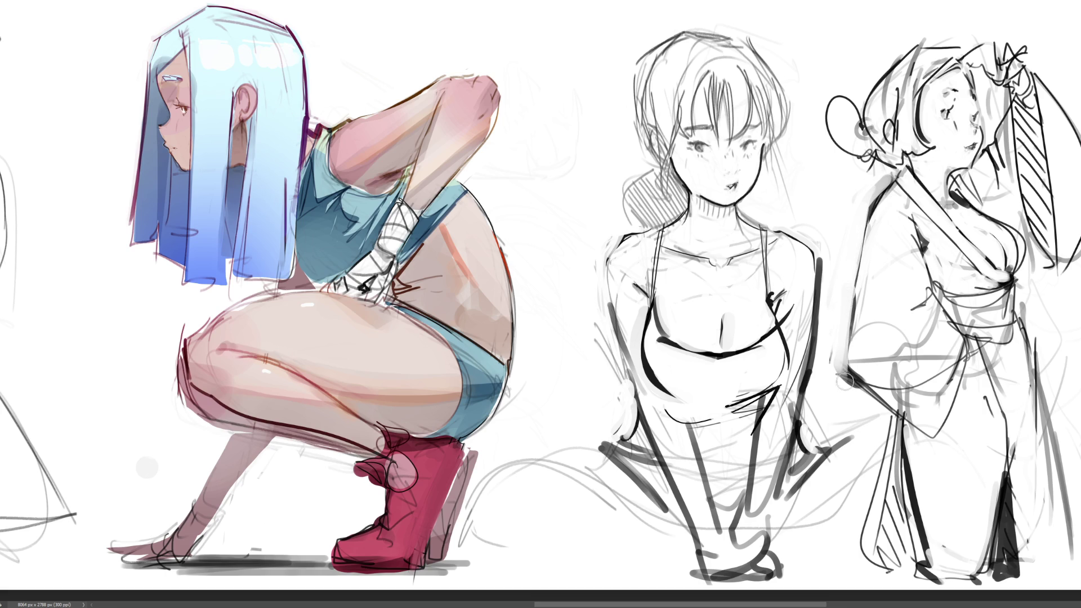